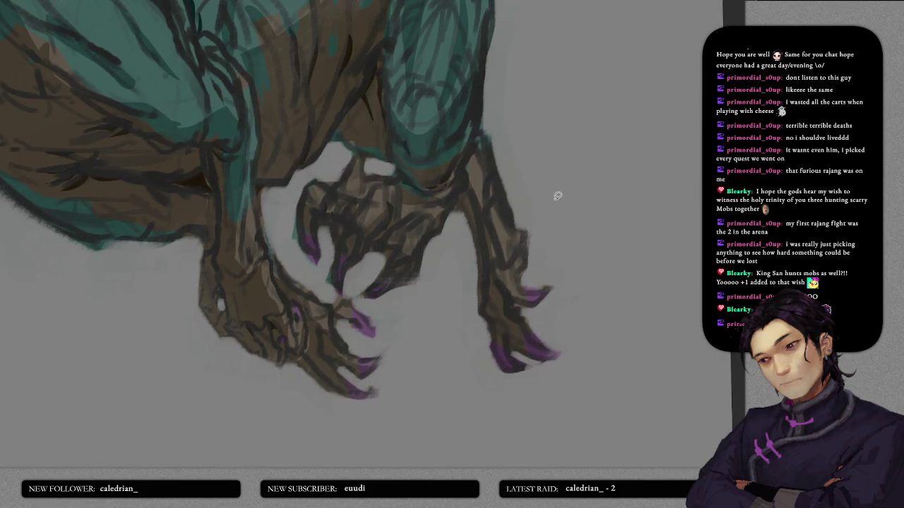
scroll(564, 177, down, 2)
scroll(557, 249, down, 2)
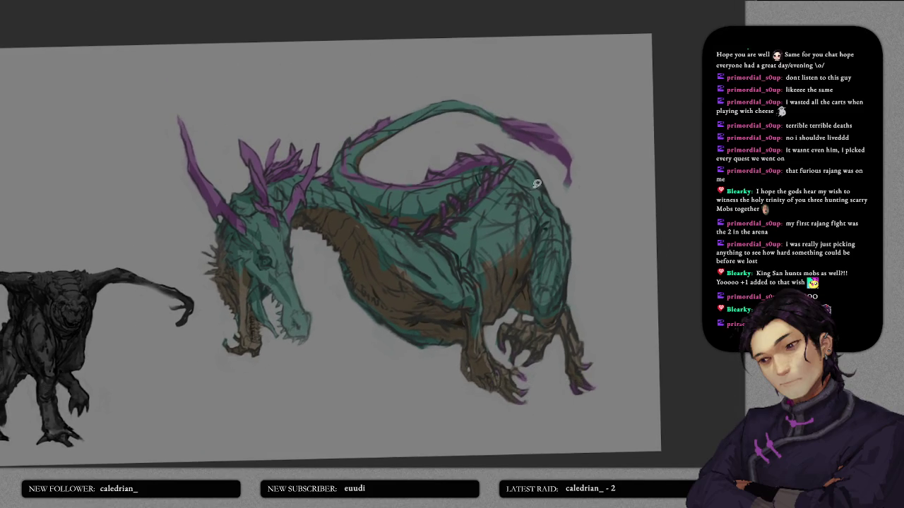
- Zoom out and shift the view so the dragon sits further right on the canvas
drag(537, 186, 675, 147)
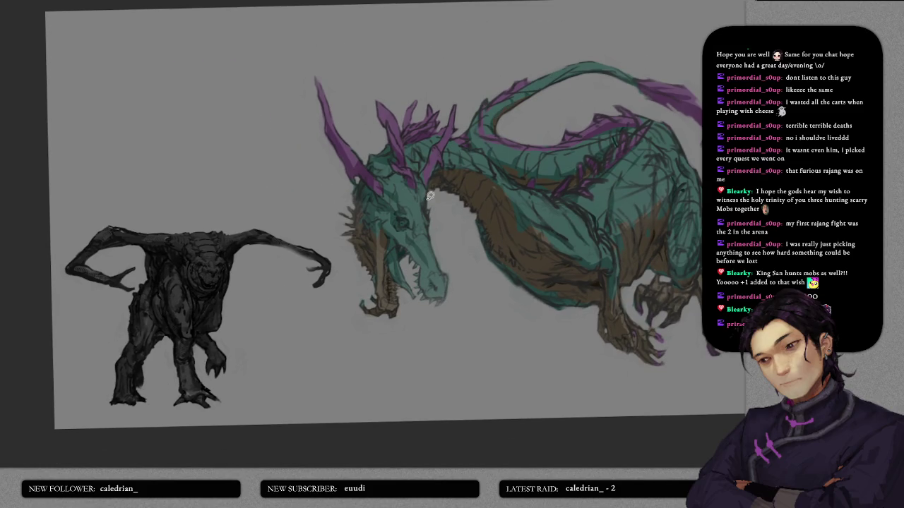
scroll(422, 206, up, 3)
scroll(402, 232, up, 2)
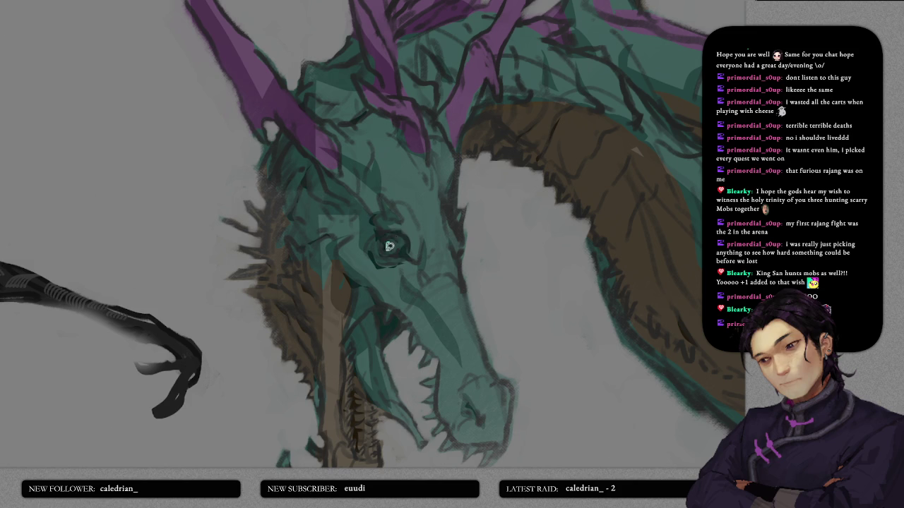
- Zoom back in on the dragon's head with its bright green eye
scroll(422, 214, down, 2)
scroll(424, 198, down, 1)
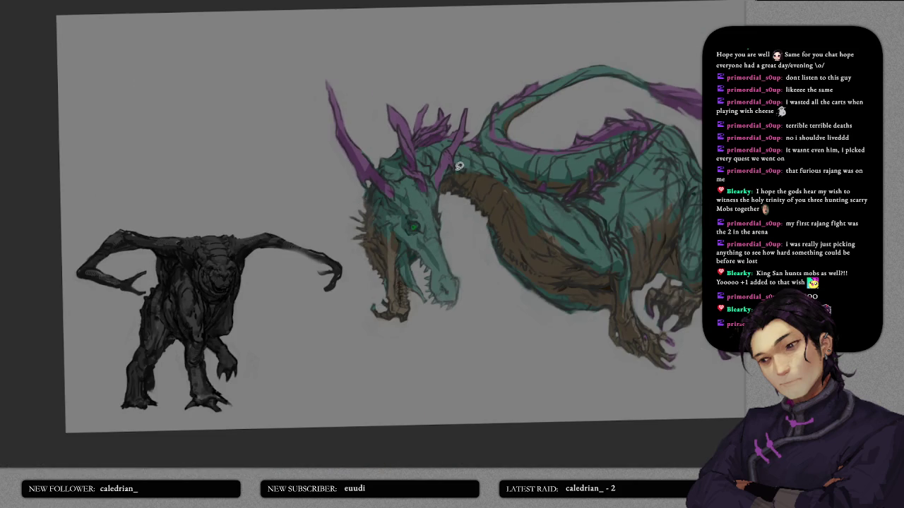
scroll(462, 176, down, 2)
scroll(473, 175, up, 2)
scroll(457, 196, up, 2)
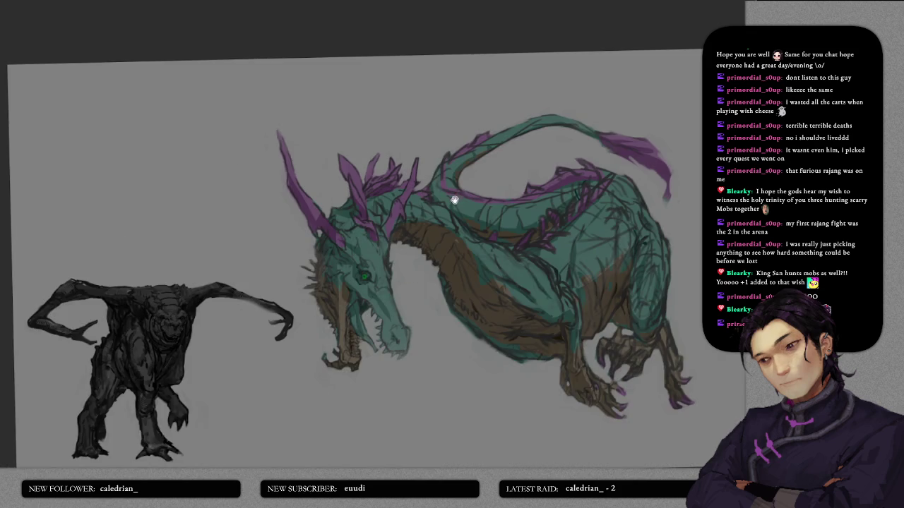
scroll(430, 155, up, 1)
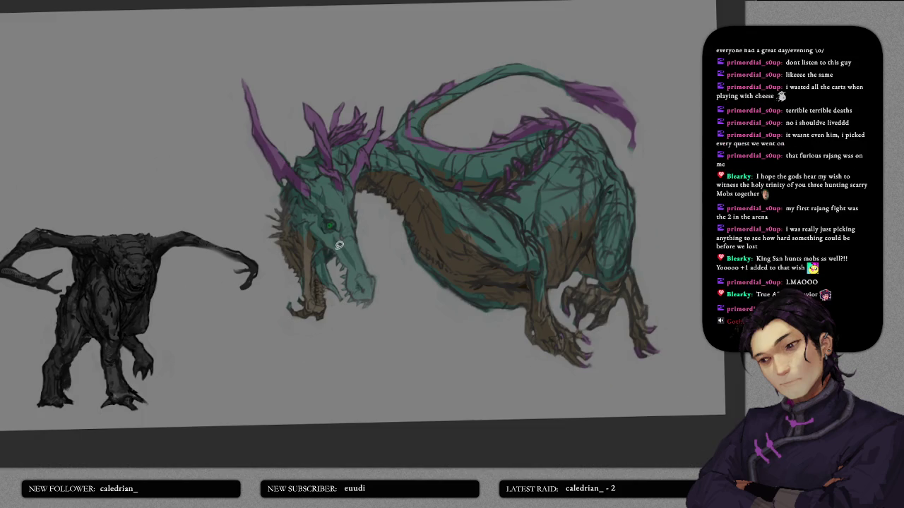
scroll(333, 245, up, 1)
scroll(339, 258, up, 2)
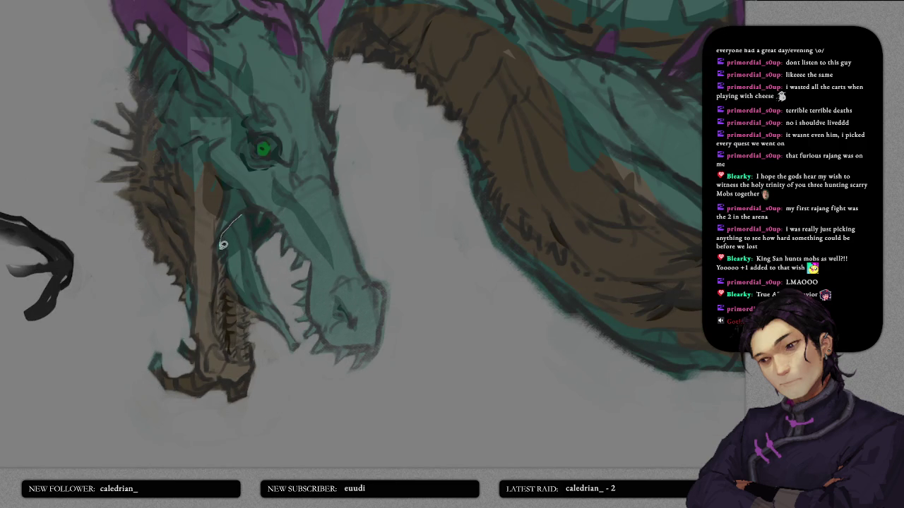
- Lasso-fill a red tongue along the dragon's lower jaw, reshaping its edge
mouse_move(233, 274)
mouse_down()
mouse_move(238, 300)
mouse_move(285, 342)
mouse_up()
drag(281, 288, 247, 212)
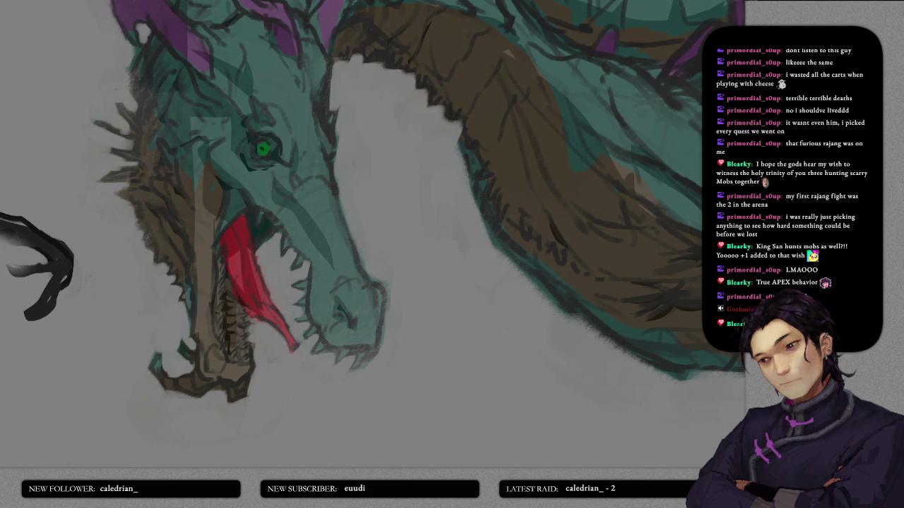
mouse_move(242, 216)
mouse_down()
mouse_move(226, 266)
mouse_move(299, 370)
mouse_up()
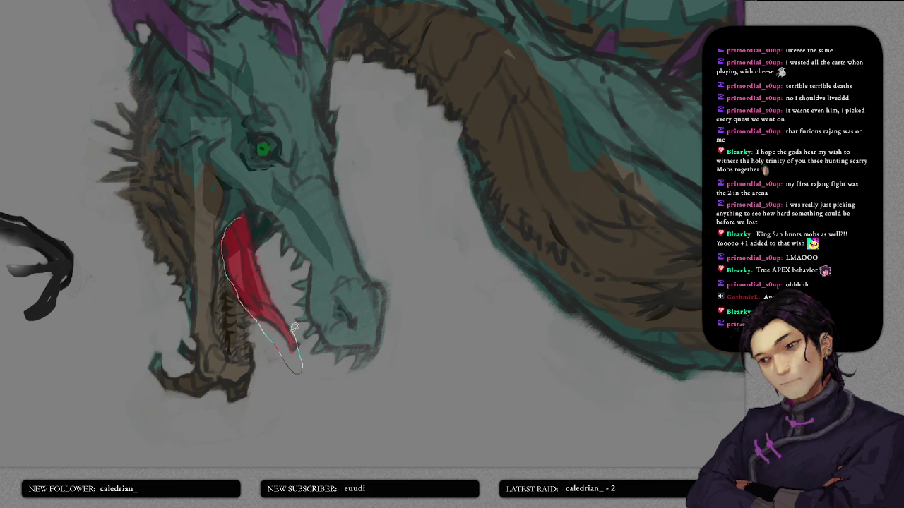
drag(255, 240, 266, 248)
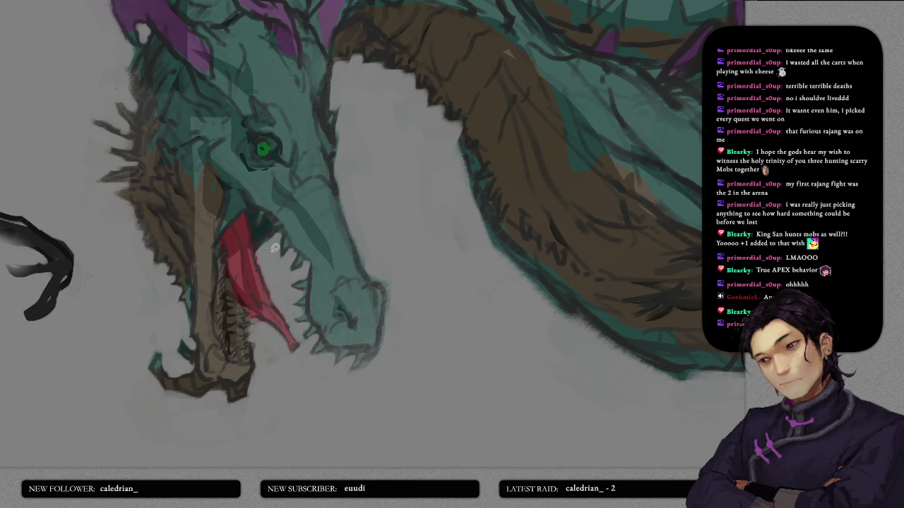
scroll(251, 263, up, 1)
scroll(221, 262, up, 1)
scroll(238, 279, up, 1)
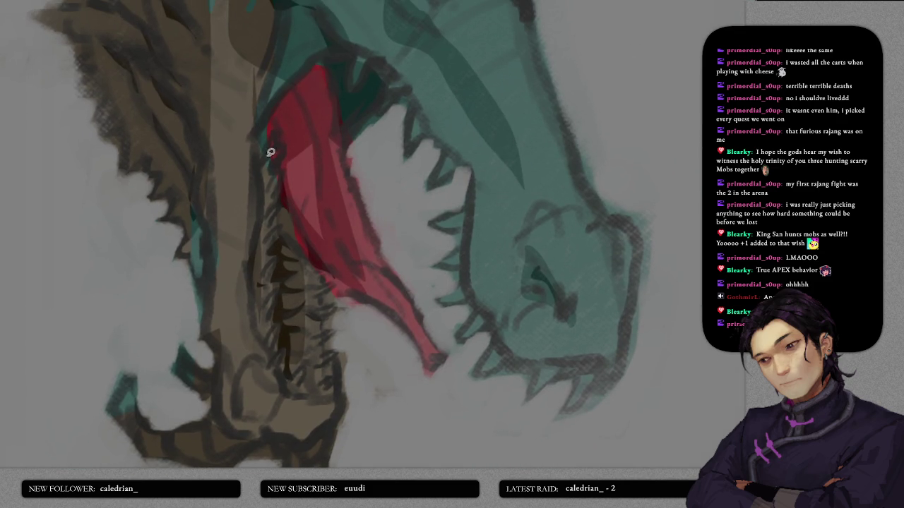
- Fill the gum area beside the tongue in pink-red
mouse_move(266, 150)
mouse_down()
mouse_move(259, 281)
mouse_move(272, 353)
mouse_move(283, 357)
mouse_up()
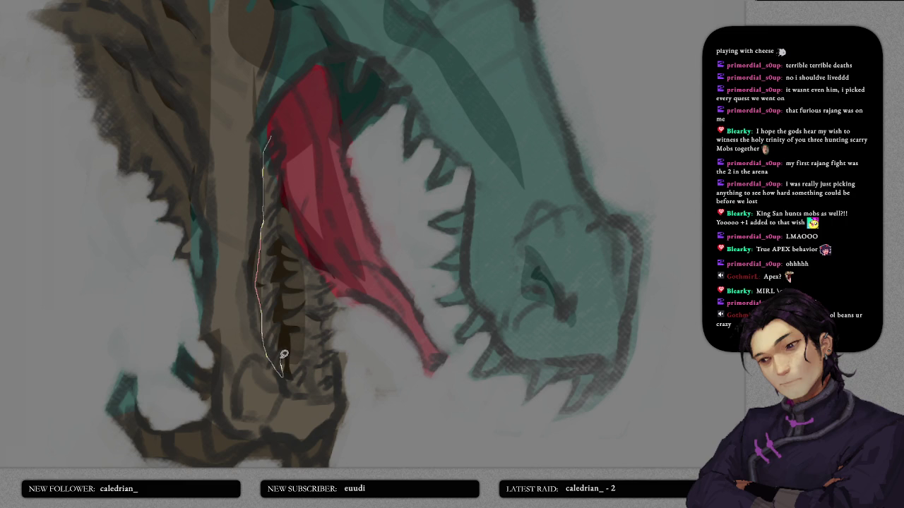
drag(282, 322, 280, 128)
drag(309, 291, 295, 204)
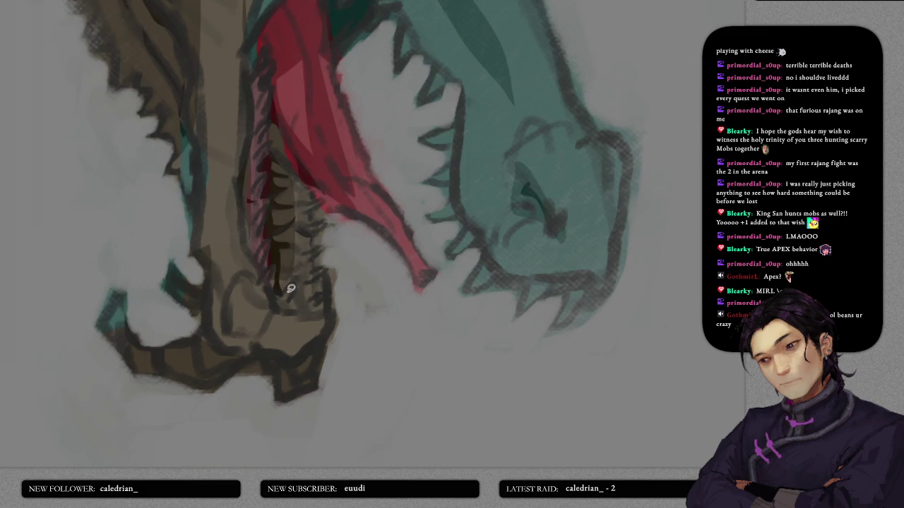
drag(276, 319, 280, 257)
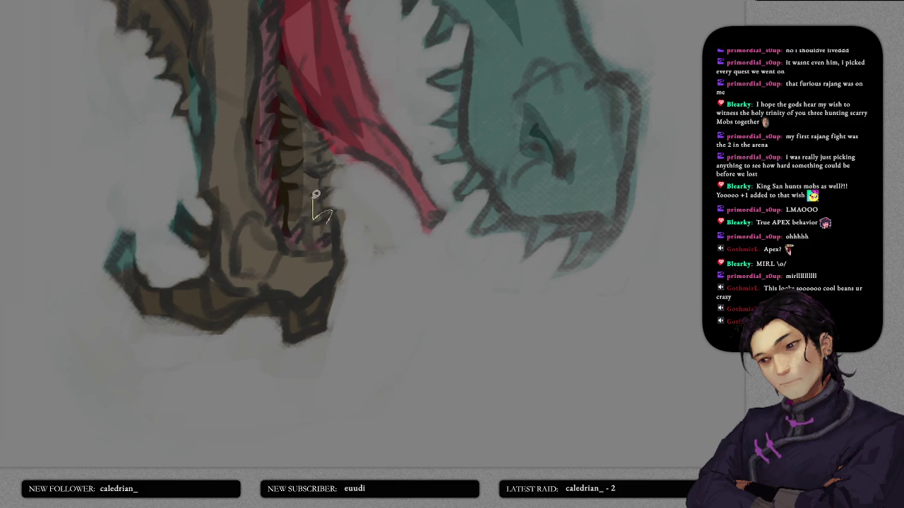
- Add dark red marks and fill around the lower teeth, with a light stroke across them
mouse_move(337, 146)
mouse_down()
mouse_move(313, 125)
mouse_move(321, 239)
mouse_up()
scroll(613, 88, up, 2)
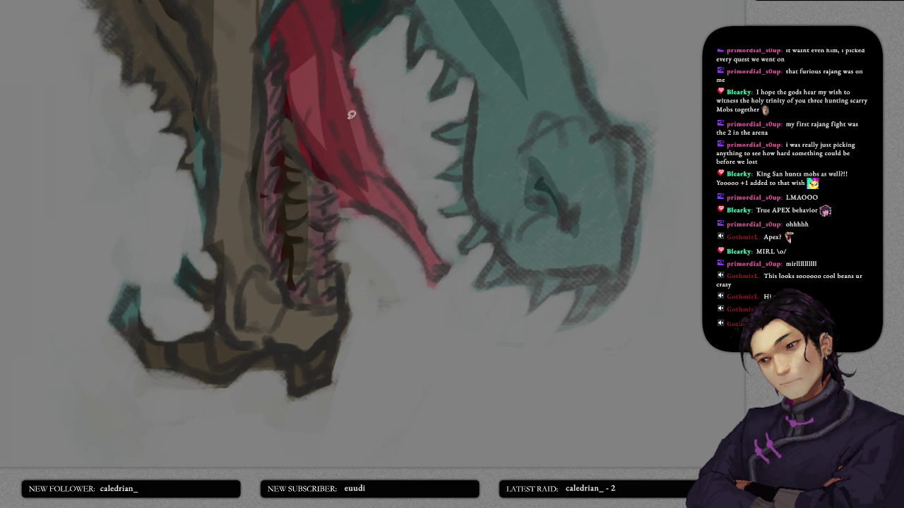
mouse_move(287, 119)
mouse_down()
mouse_move(287, 218)
mouse_move(299, 288)
mouse_move(313, 276)
mouse_move(331, 285)
mouse_move(327, 250)
mouse_up()
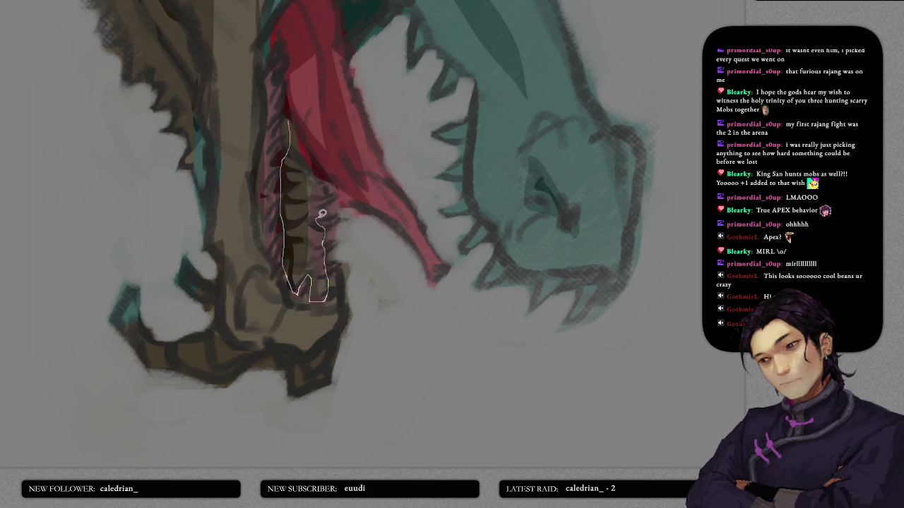
mouse_move(318, 166)
mouse_down()
mouse_move(289, 111)
mouse_move(329, 162)
mouse_move(304, 255)
mouse_move(361, 208)
mouse_move(338, 188)
mouse_move(316, 188)
mouse_up()
scroll(347, 202, down, 3)
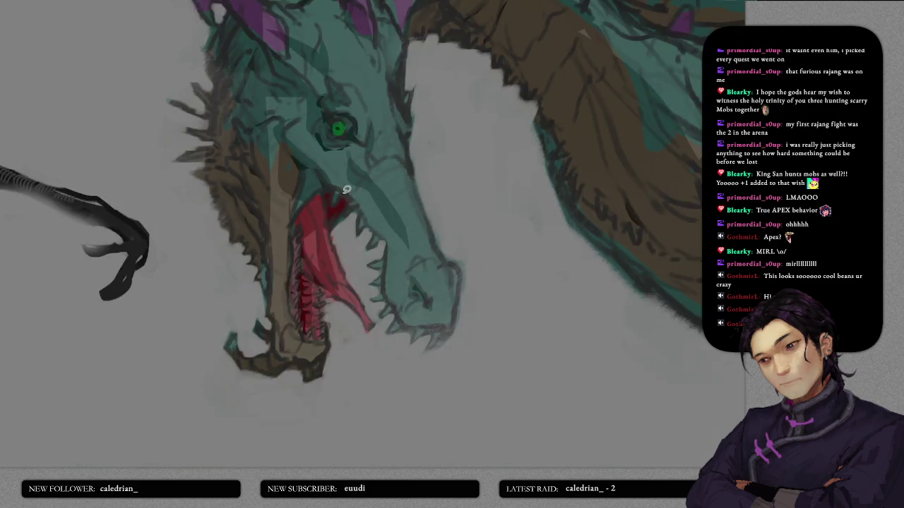
scroll(343, 187, down, 3)
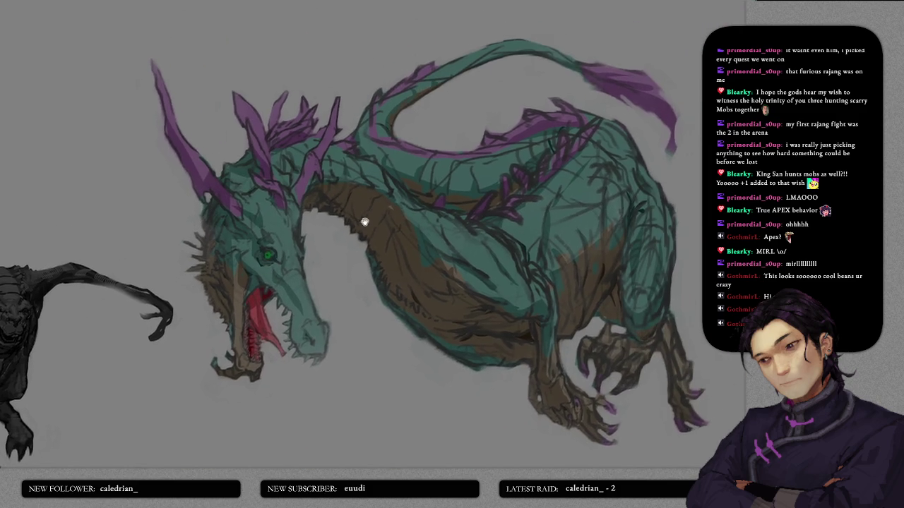
drag(364, 222, 305, 198)
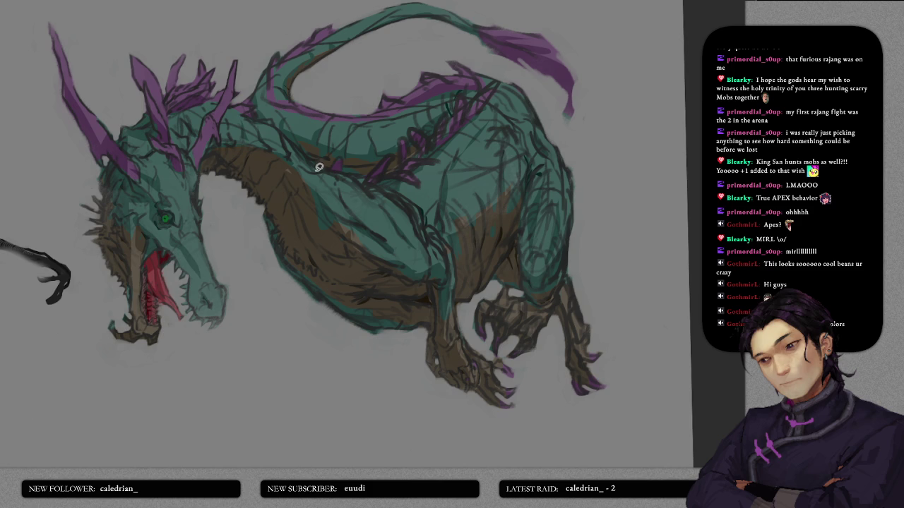
scroll(412, 89, up, 2)
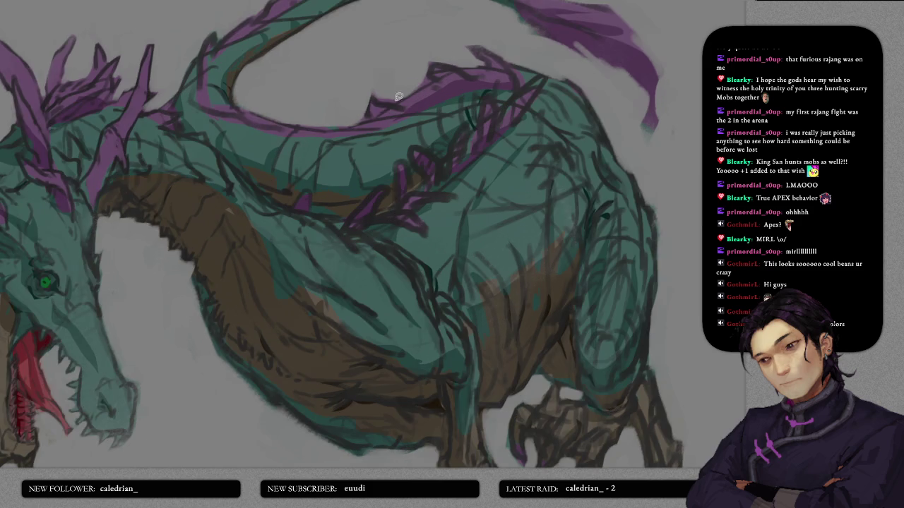
mouse_move(346, 122)
mouse_down()
mouse_move(424, 91)
mouse_move(383, 101)
mouse_move(478, 76)
mouse_up()
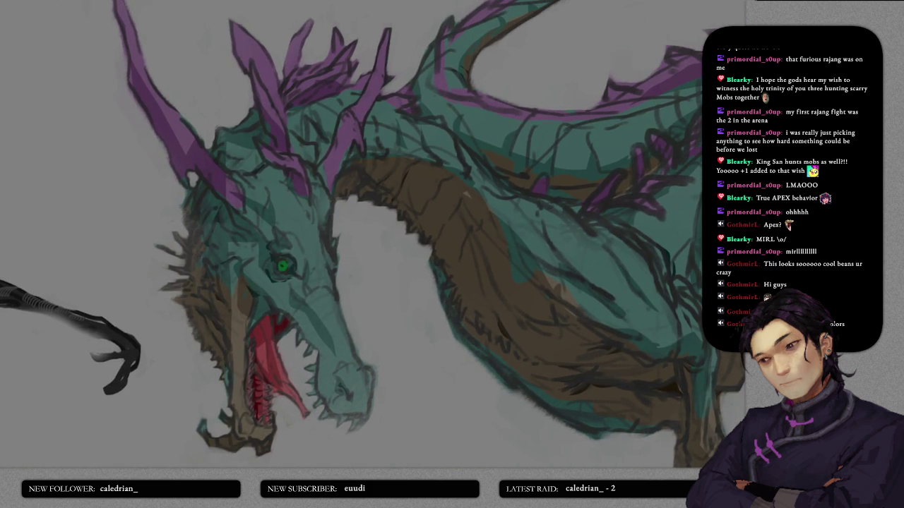
drag(460, 120, 402, 129)
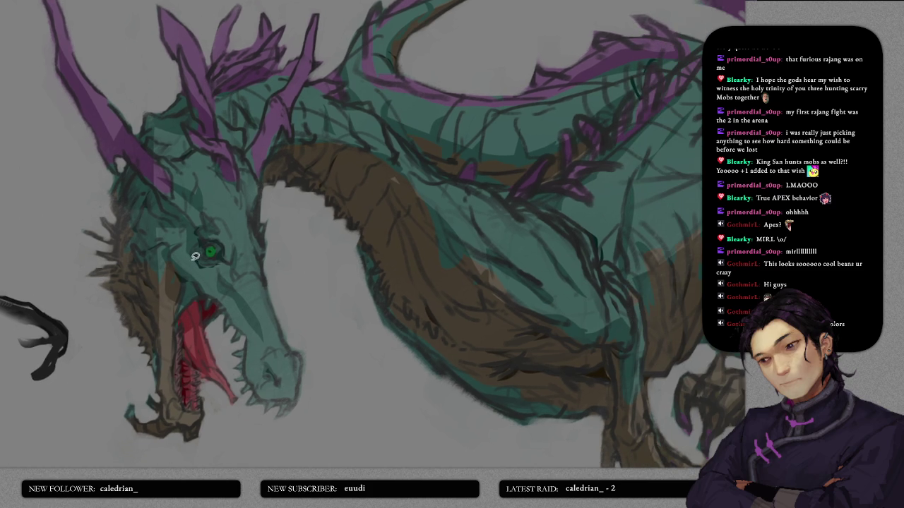
scroll(196, 256, up, 2)
scroll(205, 247, up, 2)
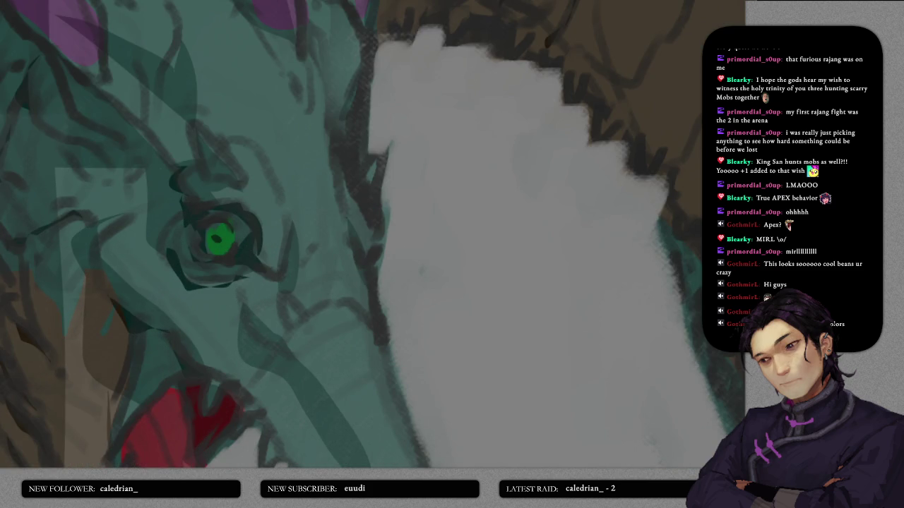
drag(219, 210, 260, 212)
key(ctrl+d)
scroll(286, 204, down, 2)
scroll(287, 205, down, 5)
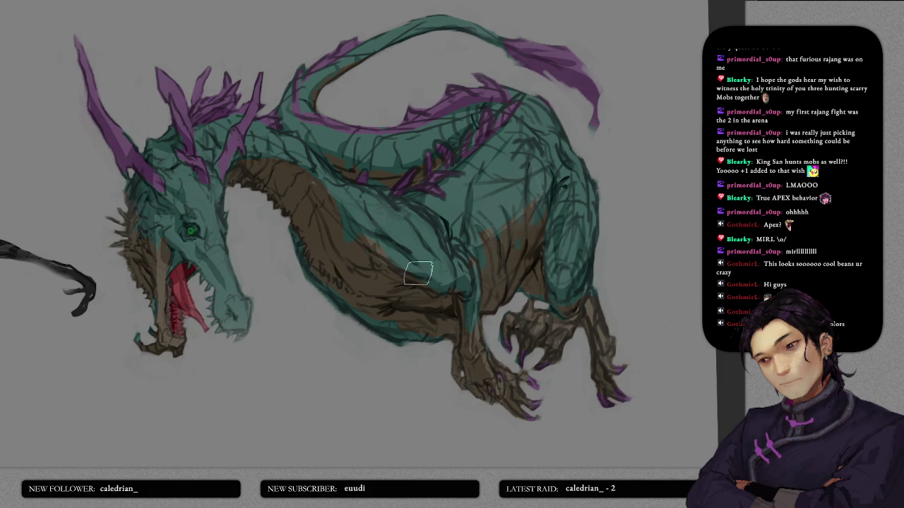
- With a larger brush, touch up the teal mane beside the jaw and the snout and neck
mouse_move(323, 265)
mouse_down()
mouse_move(399, 258)
mouse_move(449, 286)
mouse_up()
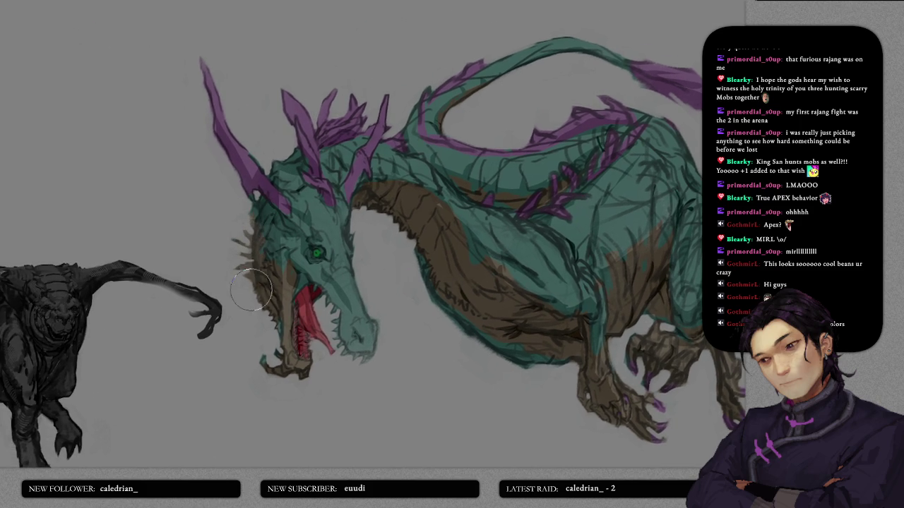
key(bracketright)
key(bracketright)
key(bracketright)
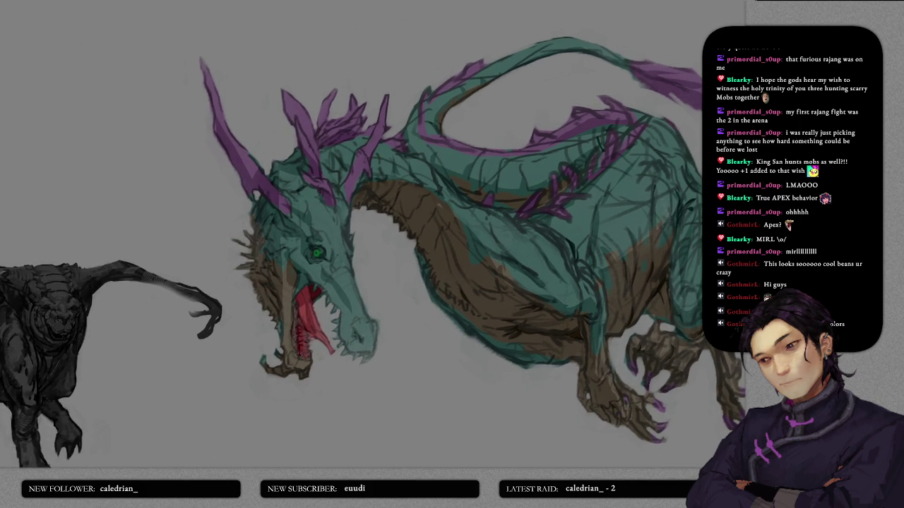
drag(247, 297, 265, 204)
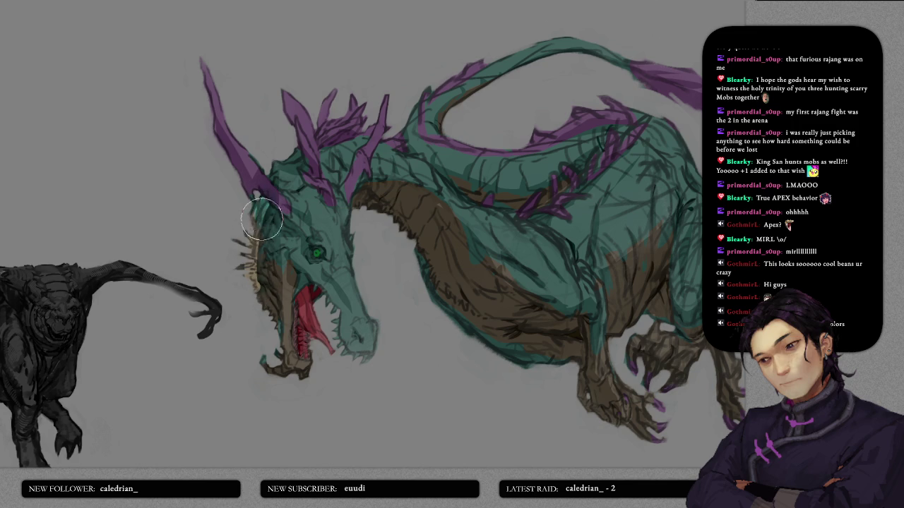
key(ctrl+z)
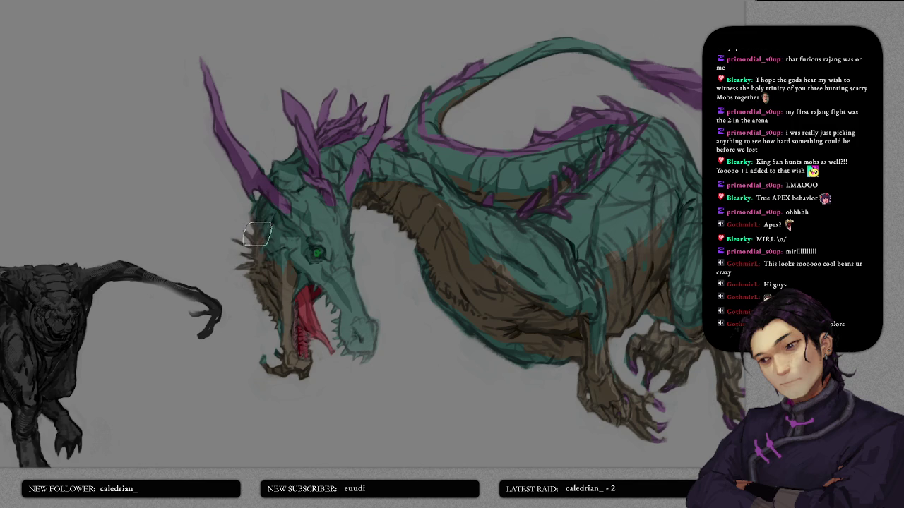
drag(256, 242, 260, 305)
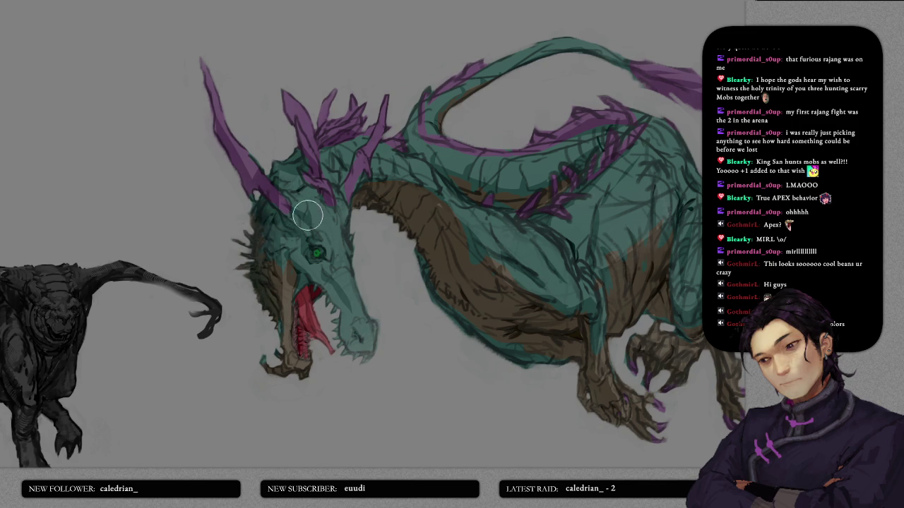
drag(362, 324, 359, 219)
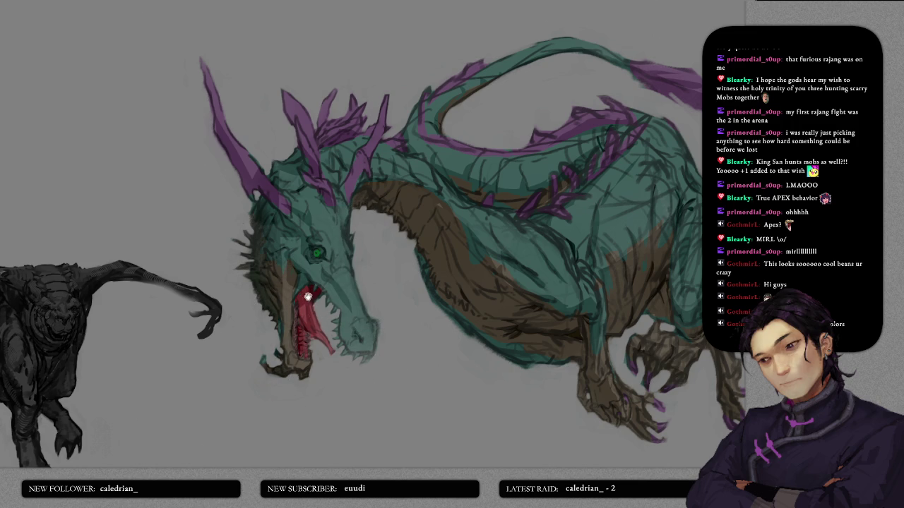
- Sketch dark linework along the dragon's back and tail base
drag(311, 298, 288, 359)
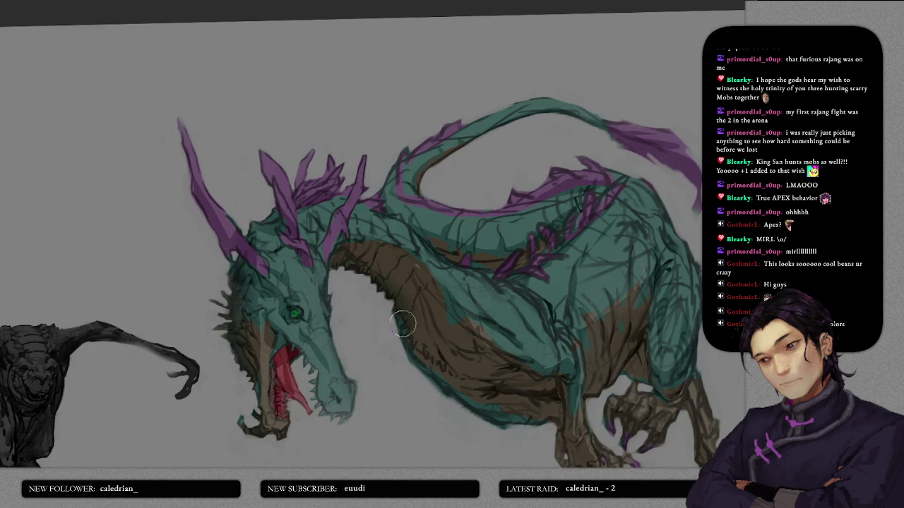
drag(413, 368, 357, 262)
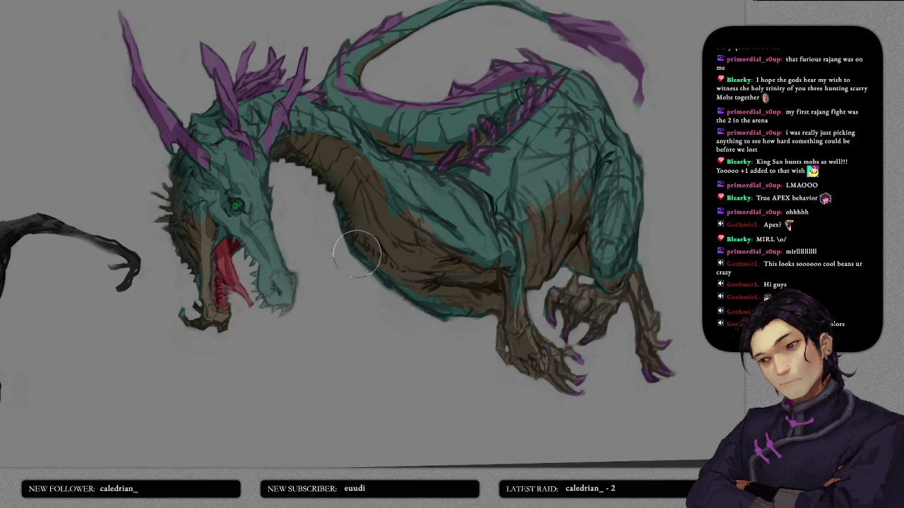
drag(575, 181, 558, 324)
drag(376, 295, 433, 275)
drag(358, 225, 507, 231)
drag(320, 235, 315, 185)
- Reshape the tail's upper edge and inner curve with teal, adding strokes near the tip
drag(417, 159, 343, 219)
drag(396, 185, 474, 145)
mouse_move(337, 185)
mouse_down()
mouse_move(464, 135)
mouse_move(353, 174)
mouse_up()
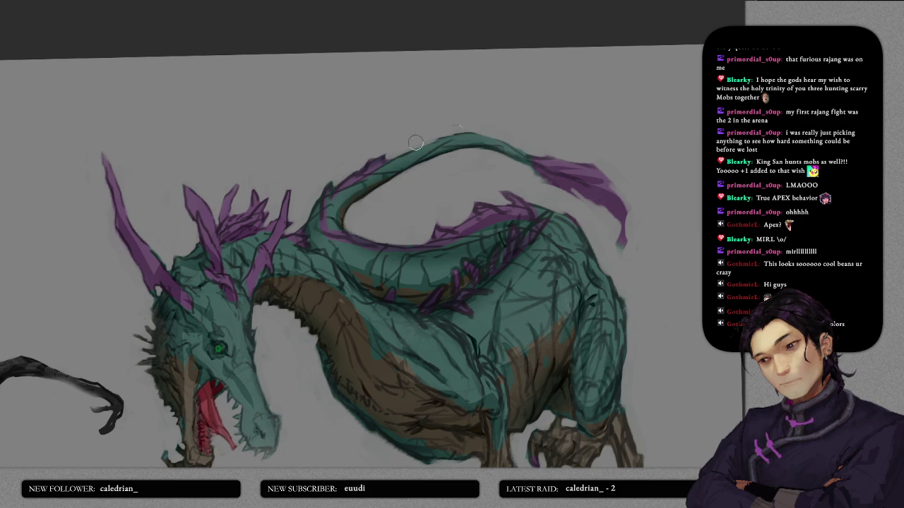
drag(463, 134, 546, 163)
drag(549, 212, 497, 127)
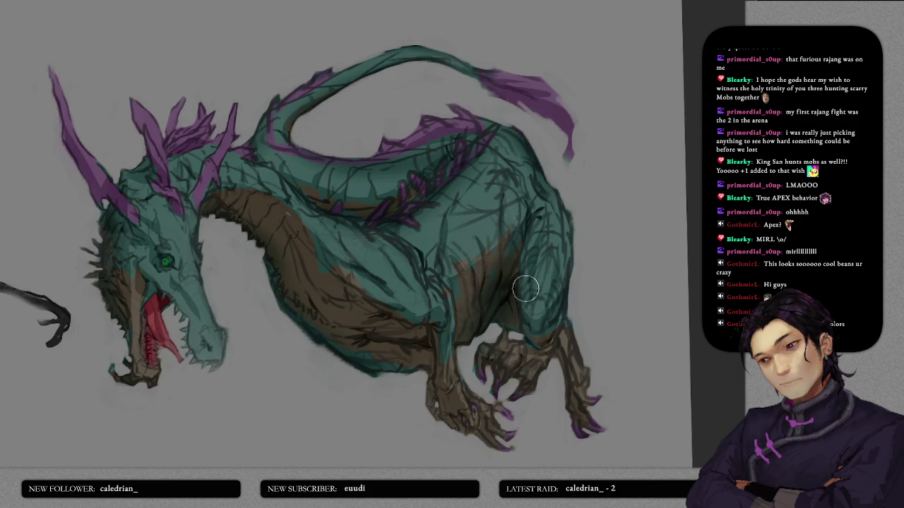
- Fill out the teal shading on the right hip
drag(558, 189, 568, 315)
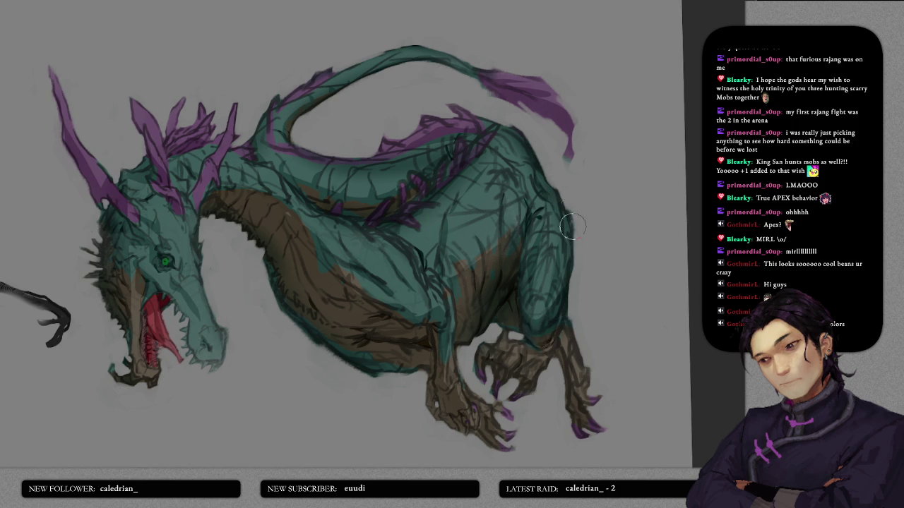
scroll(551, 332, down, 3)
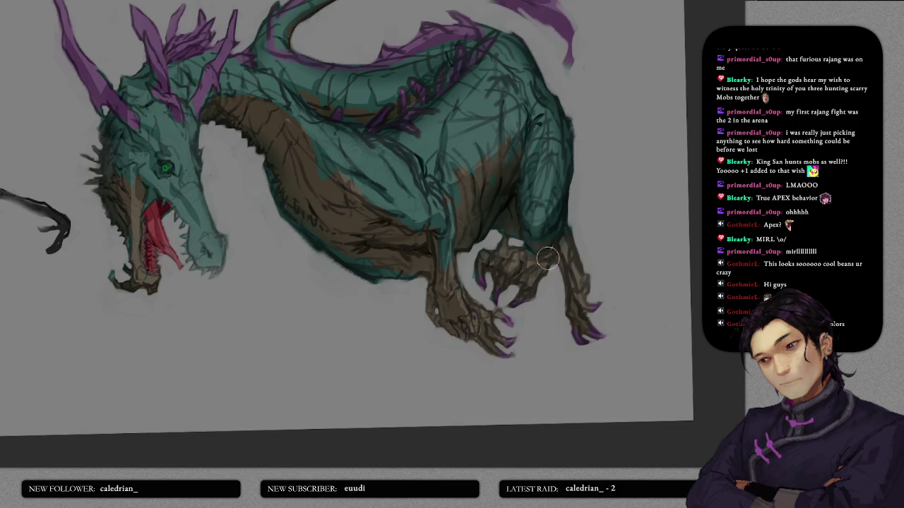
scroll(481, 325, left, 2)
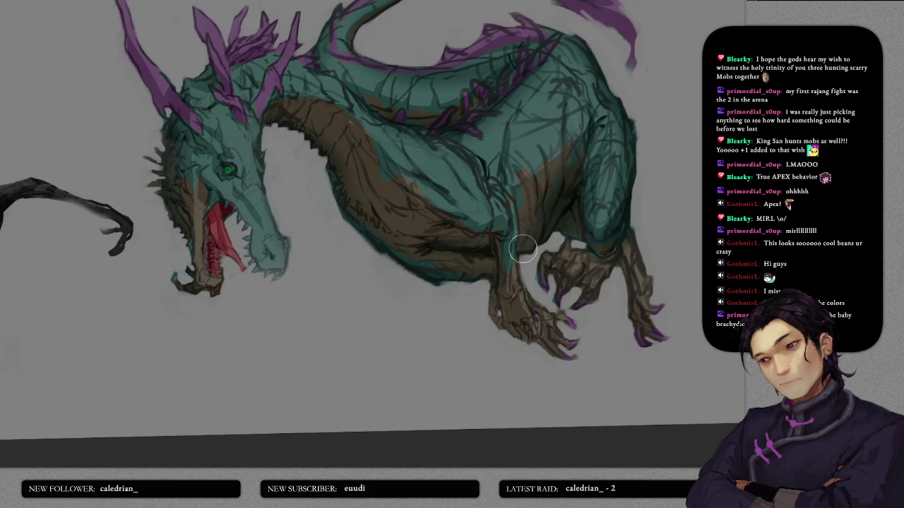
scroll(558, 269, up, 2)
scroll(558, 269, left, 3)
scroll(504, 276, left, 3)
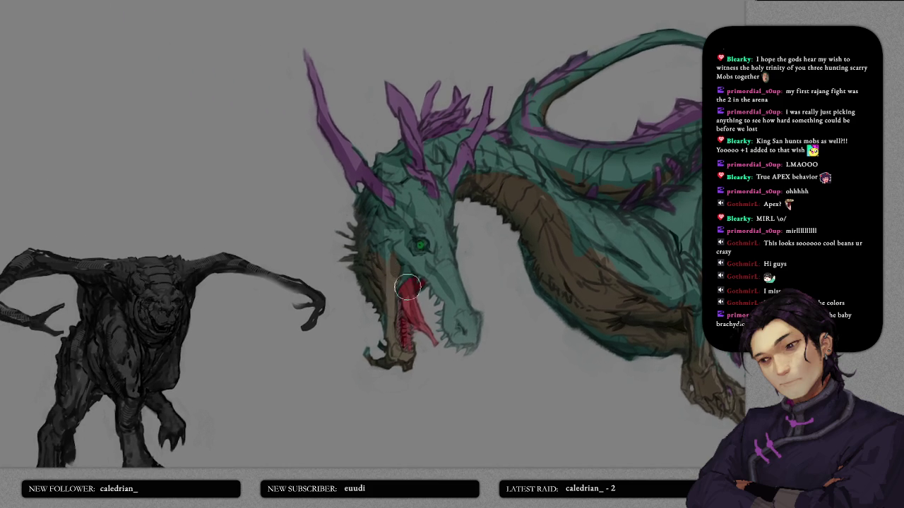
- Lasso-select the snout, then the jaw, and darken the jaw with brown paint
mouse_move(397, 242)
mouse_down()
mouse_move(445, 210)
mouse_move(485, 325)
mouse_up()
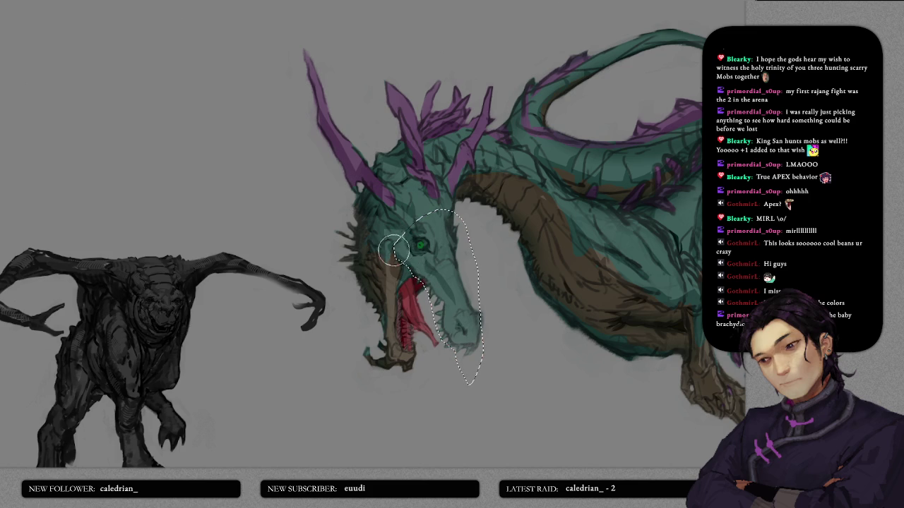
drag(413, 264, 396, 246)
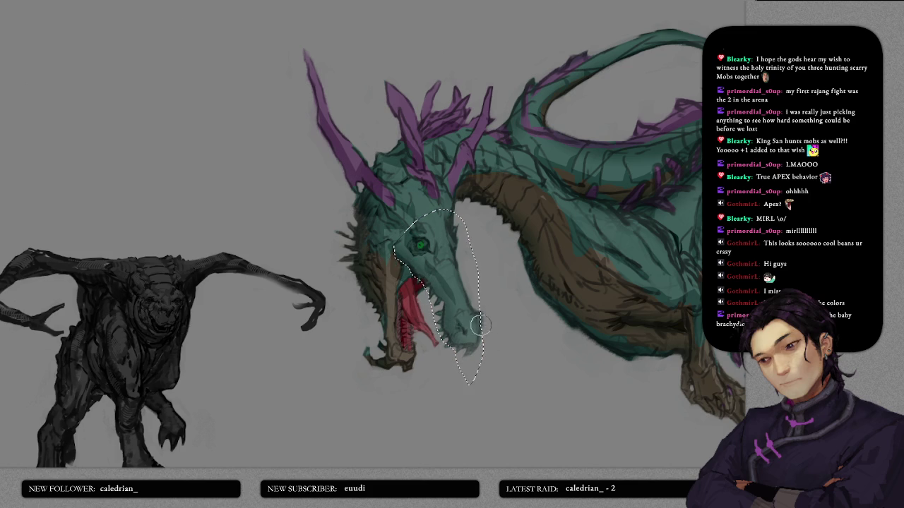
key(ctrl+d)
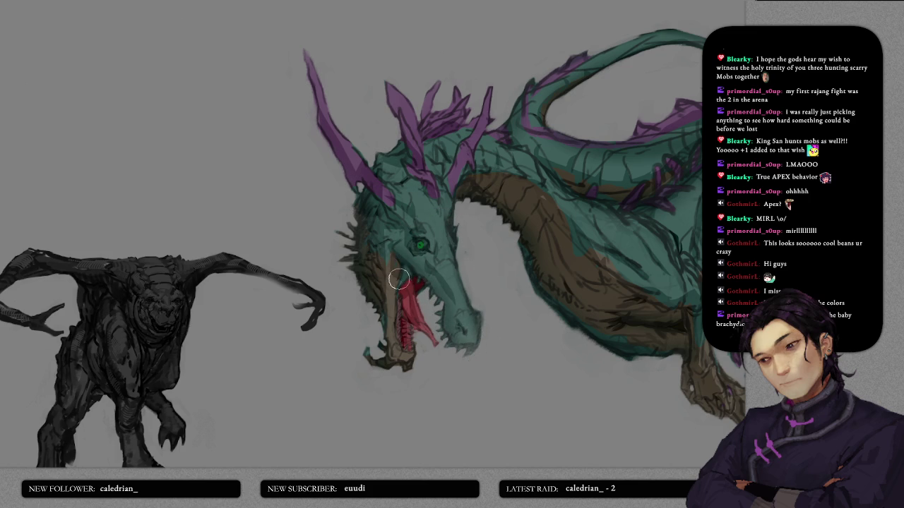
mouse_move(367, 261)
mouse_down()
mouse_move(361, 339)
mouse_move(406, 392)
mouse_move(431, 354)
mouse_move(399, 339)
mouse_move(404, 263)
mouse_move(388, 240)
mouse_up()
mouse_move(370, 277)
mouse_down()
mouse_move(399, 367)
mouse_move(402, 259)
mouse_move(370, 264)
mouse_move(365, 274)
mouse_move(371, 248)
mouse_move(392, 300)
mouse_up()
key(ctrl+d)
- Select the jaw edge and paint darker strokes into it, then deselect
scroll(414, 297, up, 1)
key(l)
mouse_move(396, 241)
mouse_down()
mouse_move(398, 315)
mouse_move(397, 245)
mouse_up()
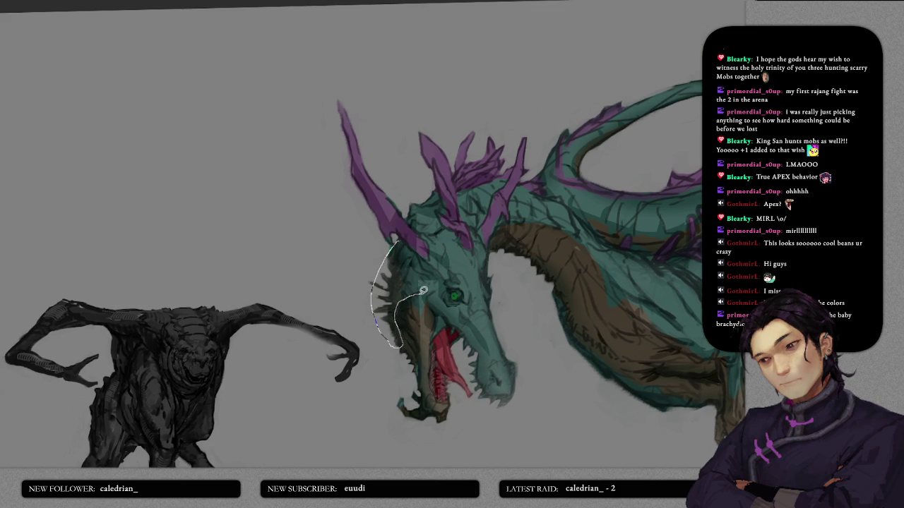
key(b)
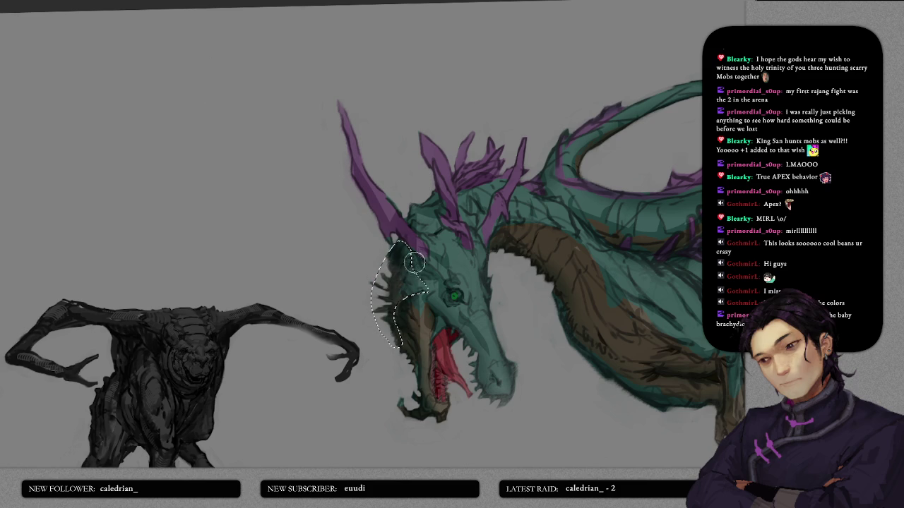
drag(403, 263, 387, 332)
key(ctrl+d)
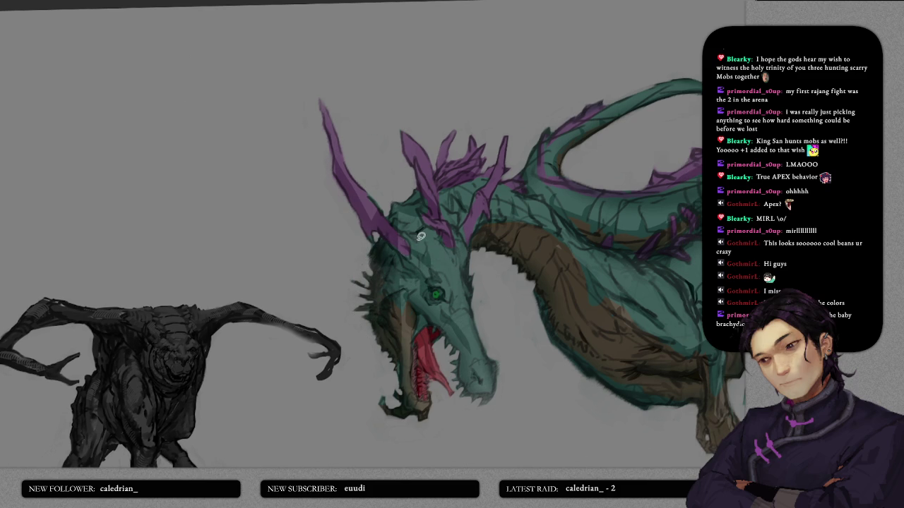
- Lasso-select the horn base, a neck area and a small head area in turn
key(l)
drag(390, 238, 424, 233)
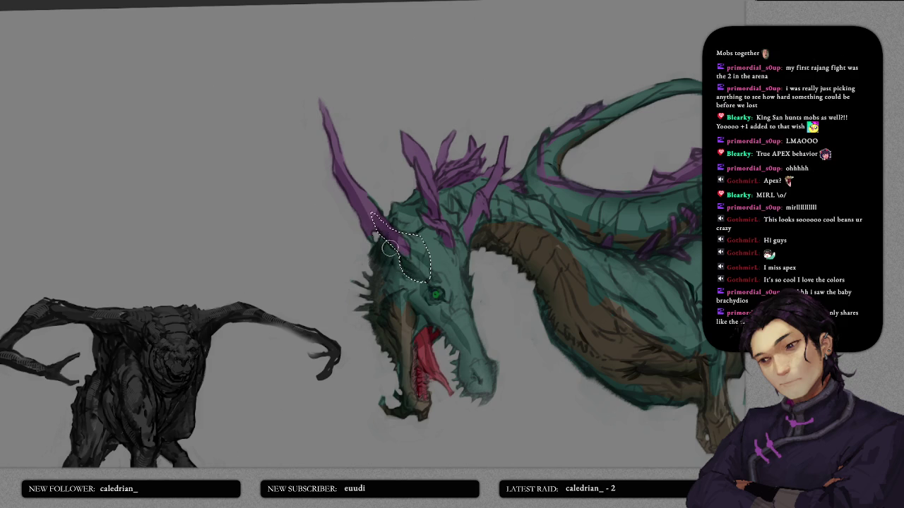
key(ctrl+d)
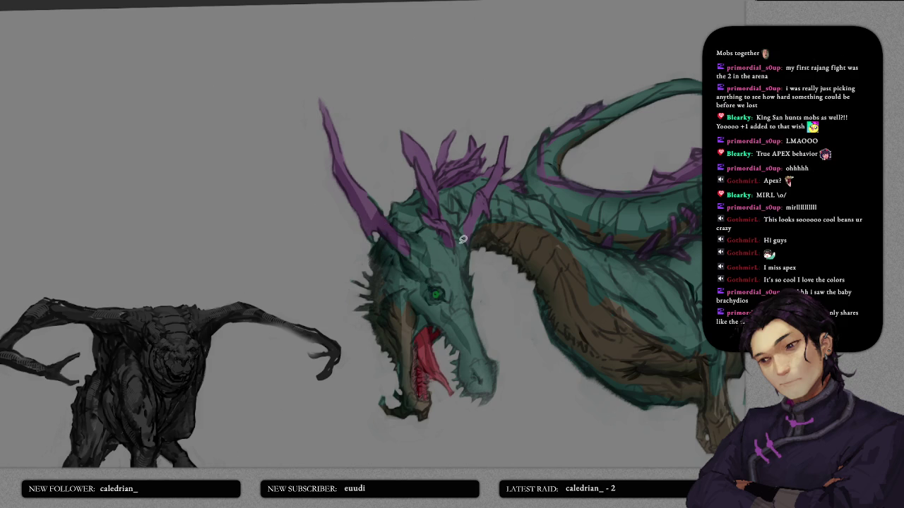
mouse_move(454, 228)
mouse_down()
mouse_move(478, 228)
mouse_move(494, 167)
mouse_move(455, 228)
mouse_up()
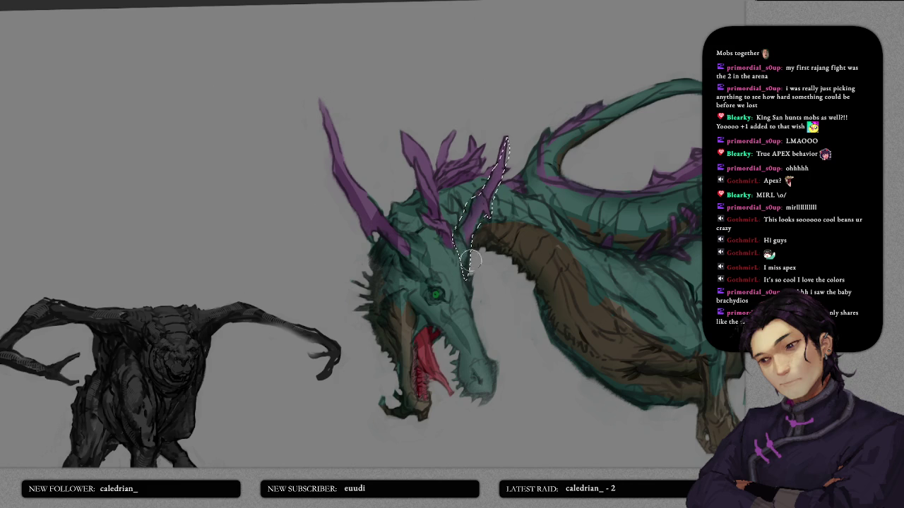
key(ctrl+d)
drag(427, 236, 429, 235)
key(ctrl+d)
- Select a slimmer area around the dragon's eye, then deselect
drag(435, 246, 455, 233)
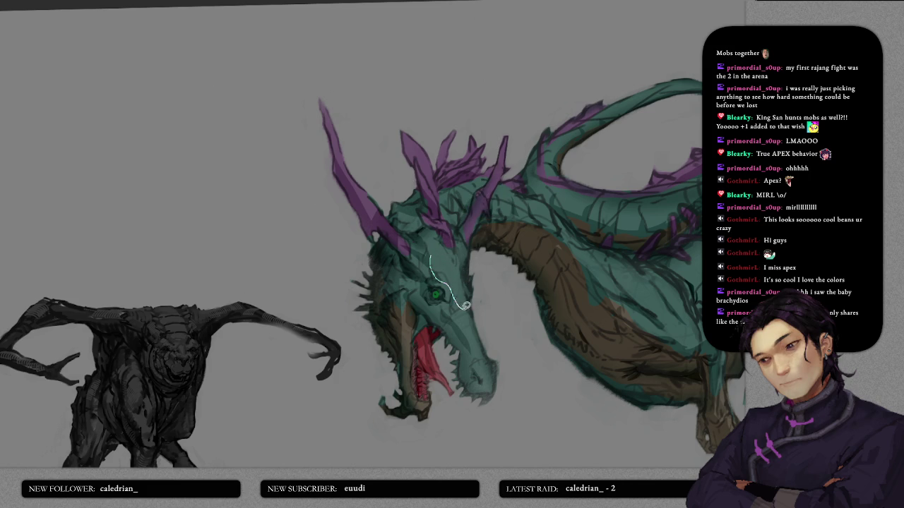
mouse_move(437, 289)
mouse_down()
mouse_move(476, 305)
mouse_move(452, 290)
mouse_up()
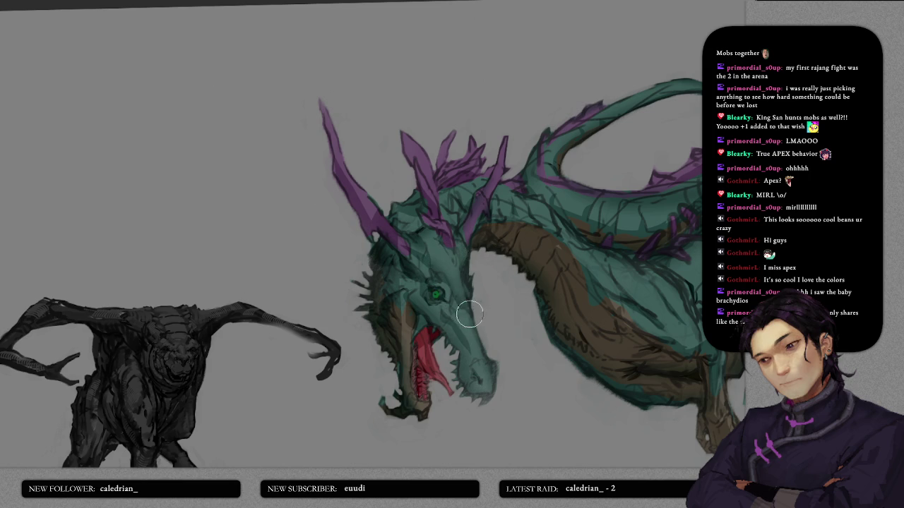
scroll(468, 307, down, 1)
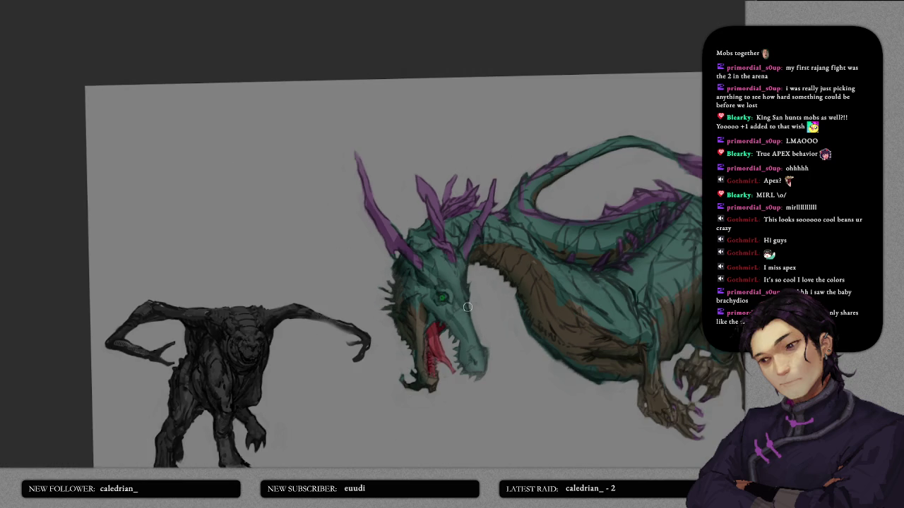
scroll(456, 305, up, 1)
mouse_move(407, 279)
mouse_down()
mouse_move(447, 281)
mouse_move(413, 285)
mouse_up()
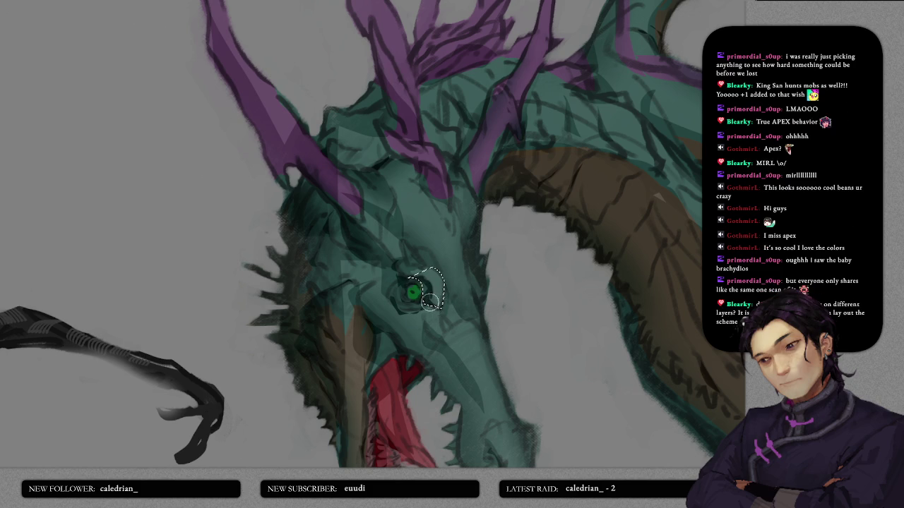
key(ctrl+d)
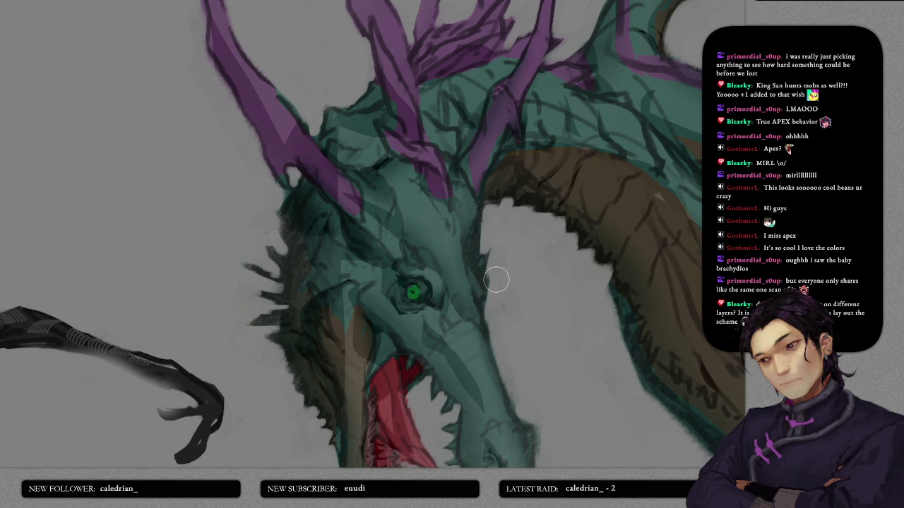
- Select a small area below the eye, then view the horns and neck
drag(473, 263, 478, 299)
scroll(494, 299, down, 5)
scroll(448, 296, up, 3)
scroll(440, 276, up, 2)
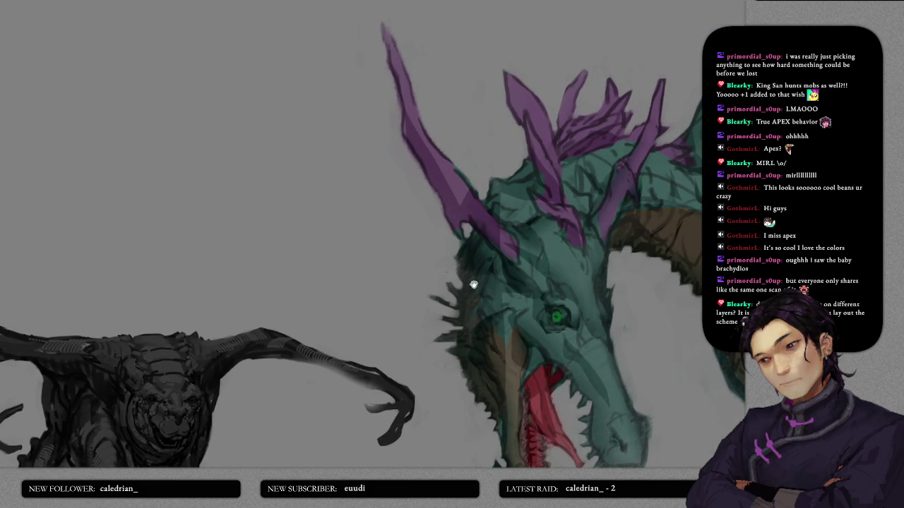
mouse_move(480, 253)
mouse_down()
mouse_move(464, 318)
mouse_move(387, 279)
mouse_up()
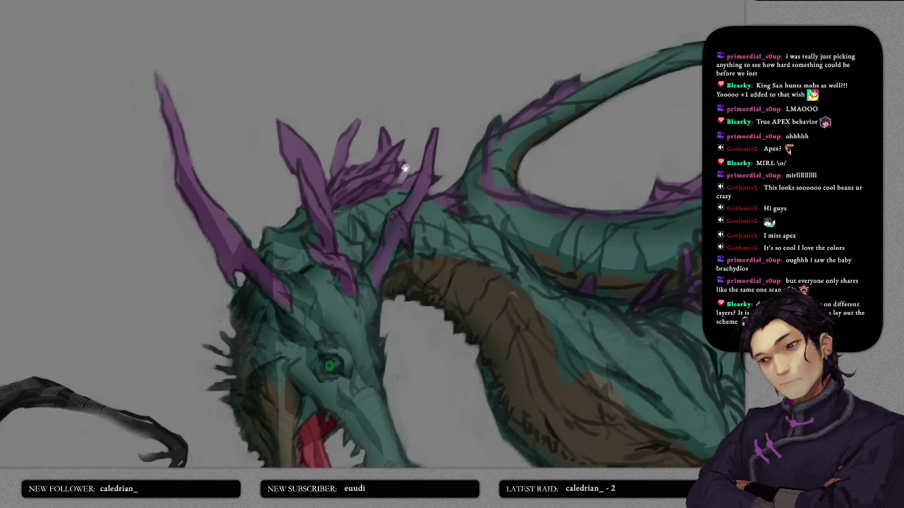
drag(365, 262, 590, 189)
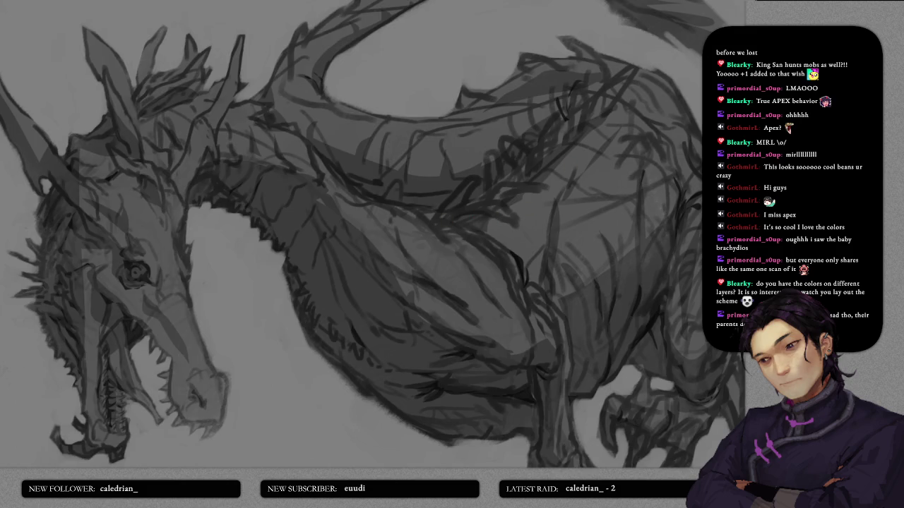
- Zoom and scroll across the dragon to inspect its flat colours
scroll(494, 217, down, 3)
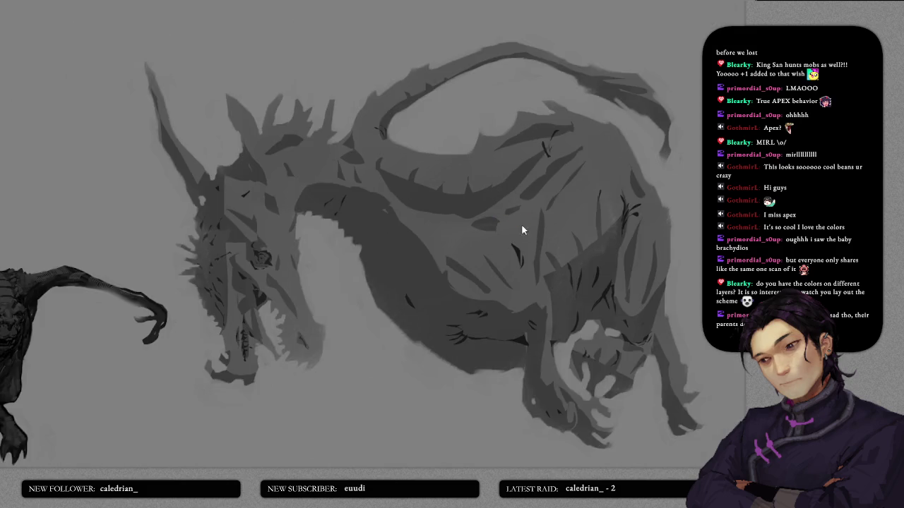
scroll(520, 233, down, 3)
scroll(543, 218, up, 3)
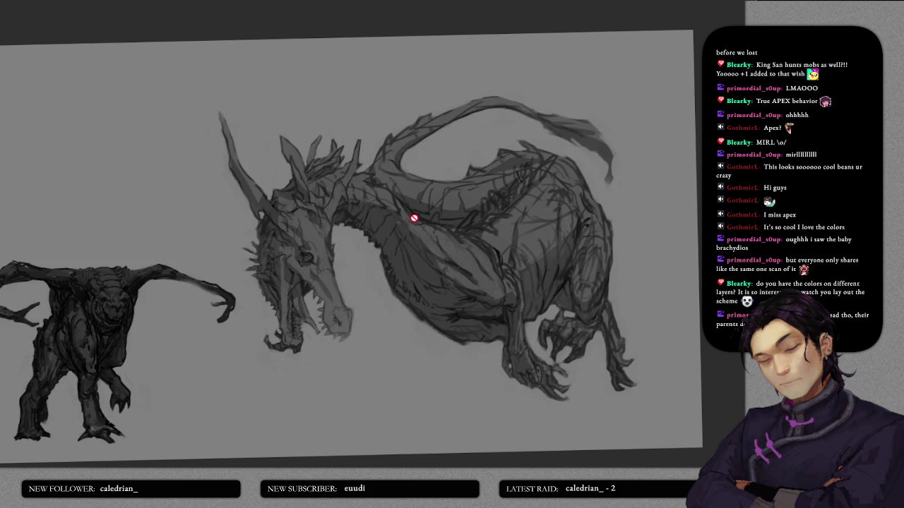
scroll(424, 226, up, 3)
scroll(429, 227, down, 3)
scroll(365, 109, up, 3)
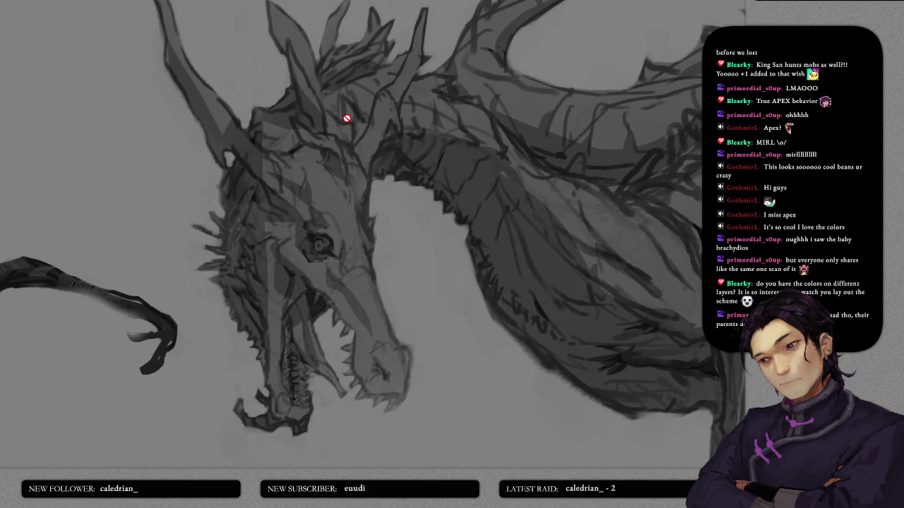
scroll(483, 187, right, 5)
scroll(452, 200, right, 3)
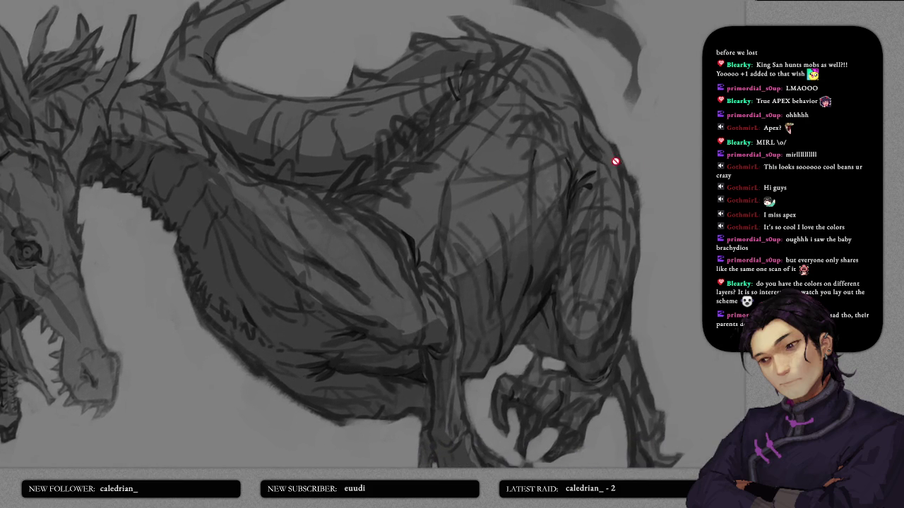
scroll(631, 293, down, 2)
scroll(614, 339, down, 2)
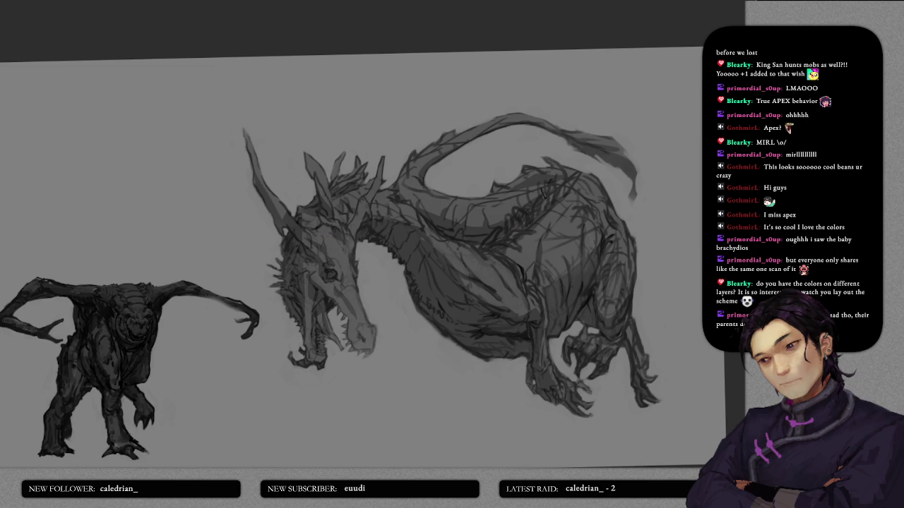
- Undo the large shading stroke on the body and zoom in on the coloured dragon
key(ctrl+z)
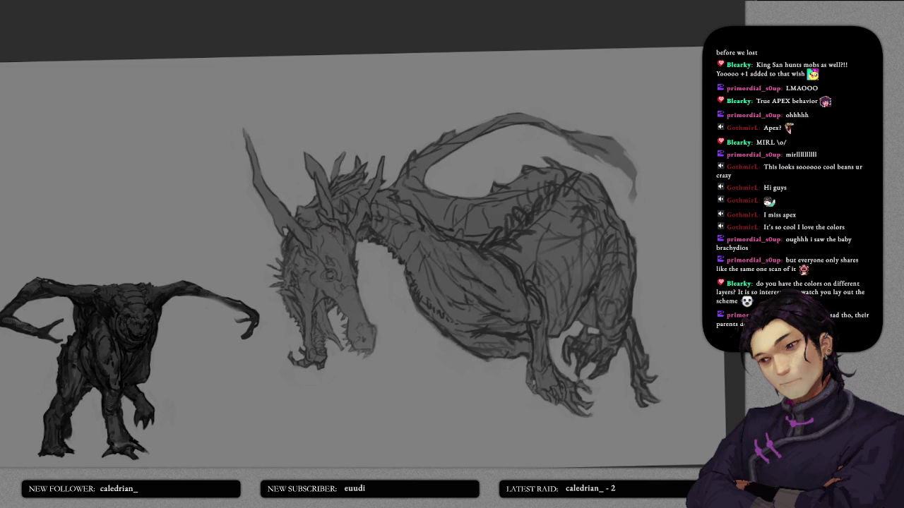
scroll(533, 262, up, 2)
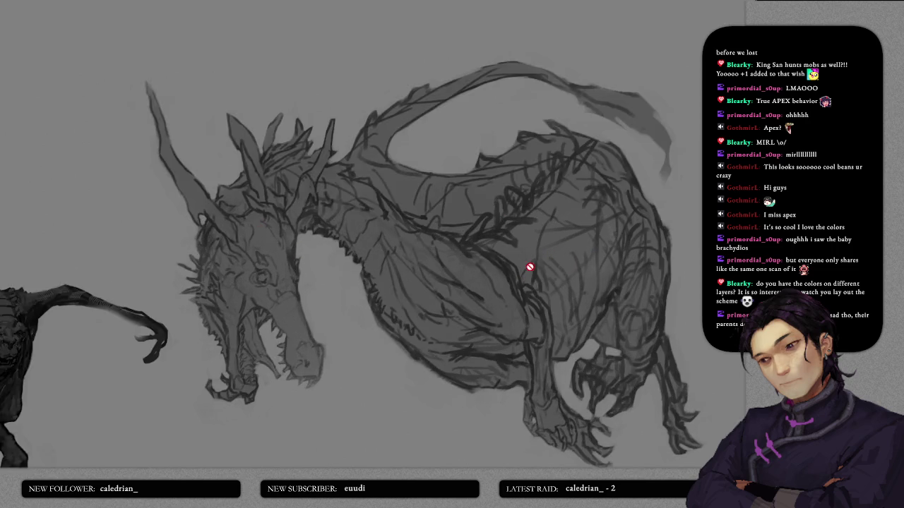
scroll(508, 270, up, 2)
scroll(493, 275, down, 2)
scroll(530, 234, down, 1)
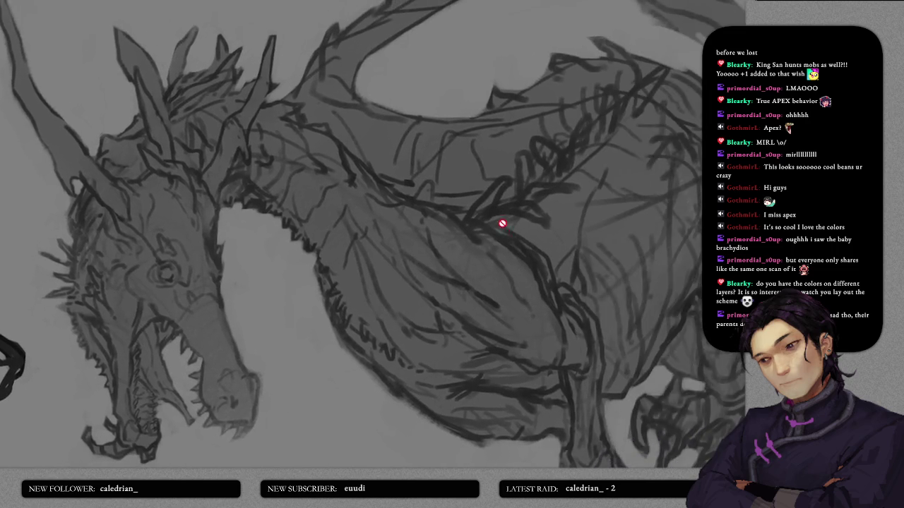
scroll(490, 214, down, 1)
scroll(539, 266, down, 3)
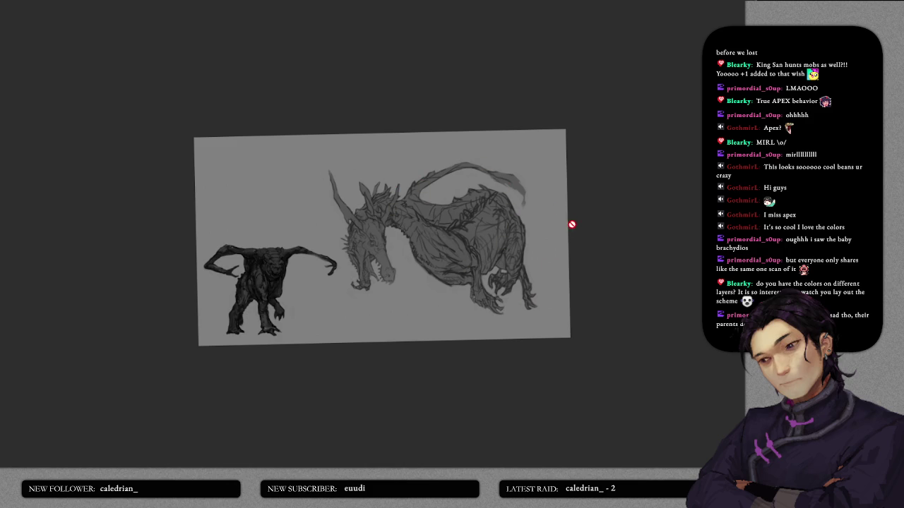
scroll(542, 219, up, 2)
scroll(537, 231, up, 1)
scroll(537, 219, up, 1)
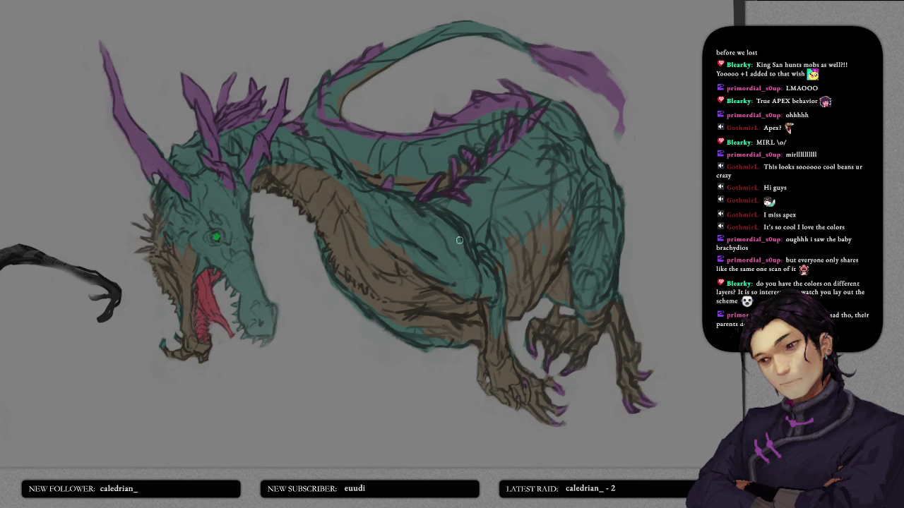
scroll(425, 272, up, 2)
scroll(428, 283, up, 2)
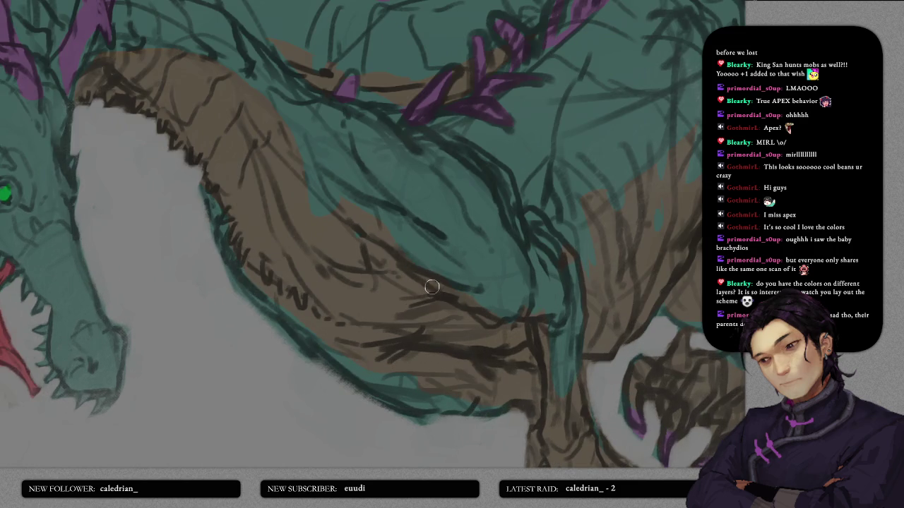
scroll(433, 298, down, 4)
scroll(433, 299, down, 1)
scroll(427, 290, up, 2)
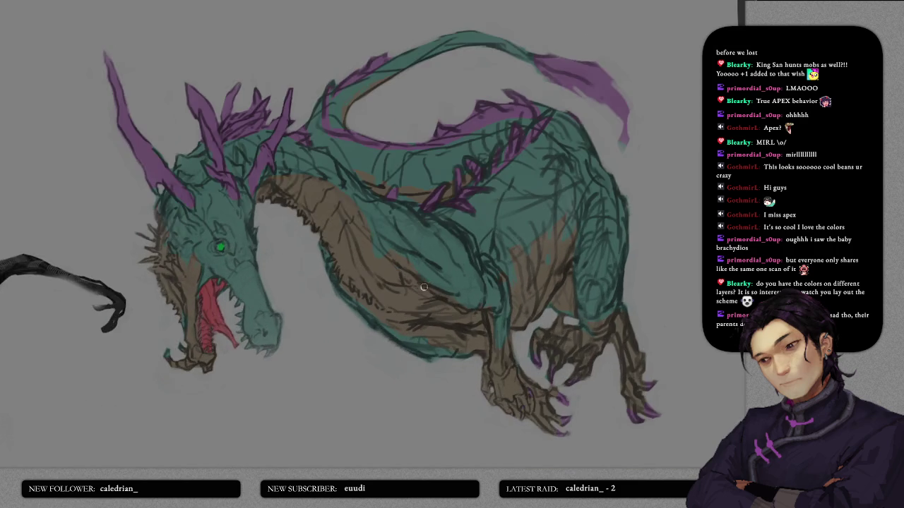
scroll(419, 296, up, 2)
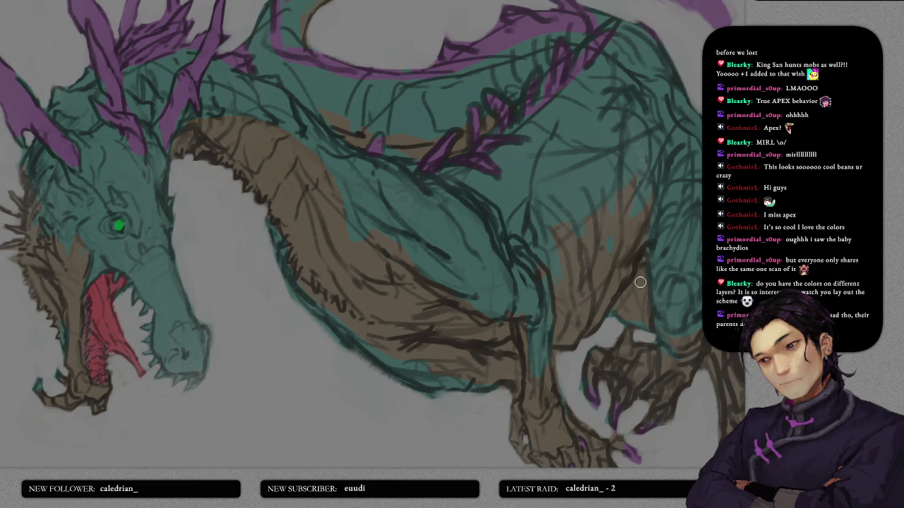
scroll(643, 286, down, 2)
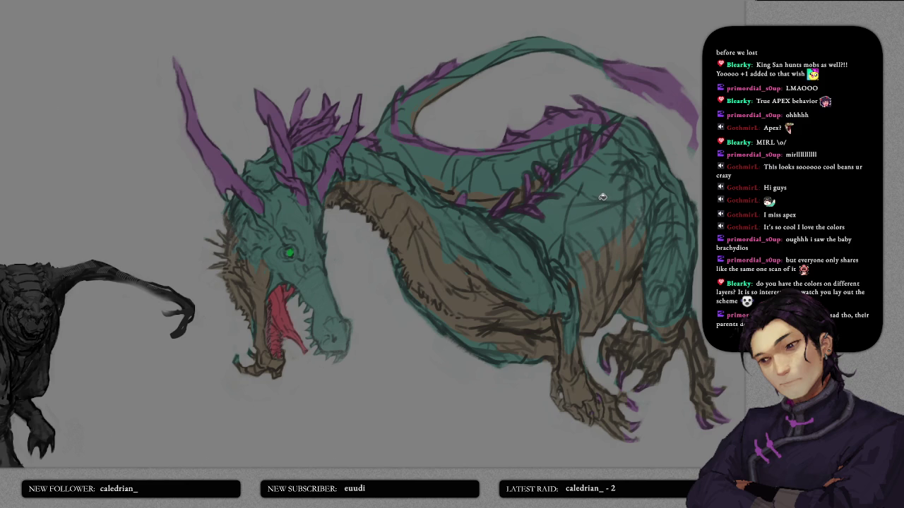
- Switch the colour layer's blend mode with Shift++ to preview lighter pastel colours
key(shift+plus)
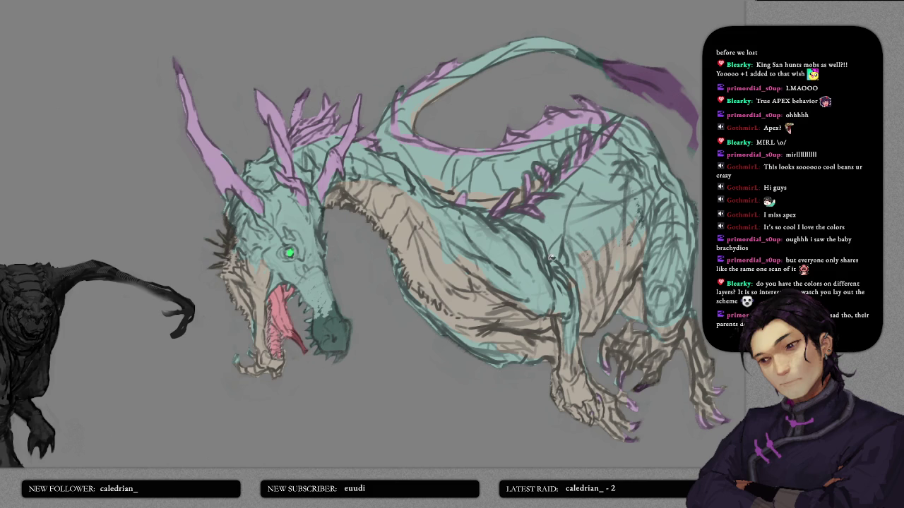
scroll(363, 298, down, 2)
scroll(390, 295, up, 1)
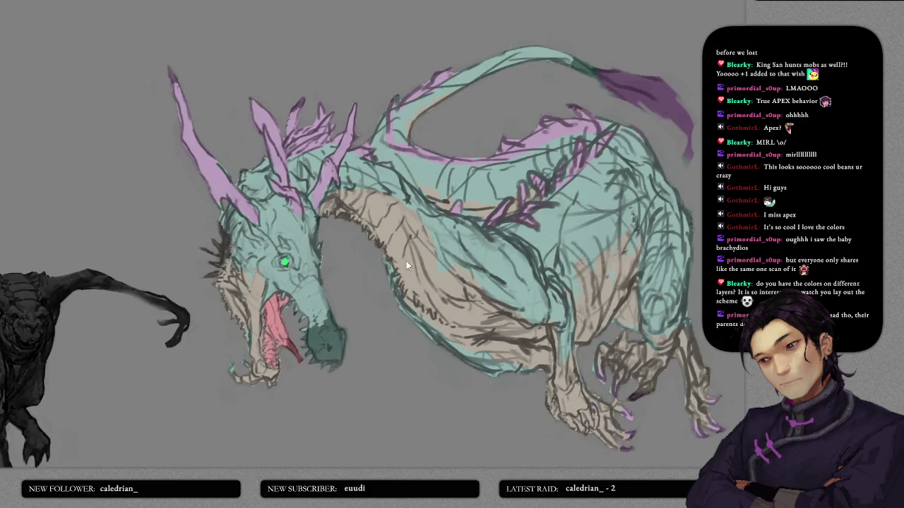
scroll(405, 269, up, 4)
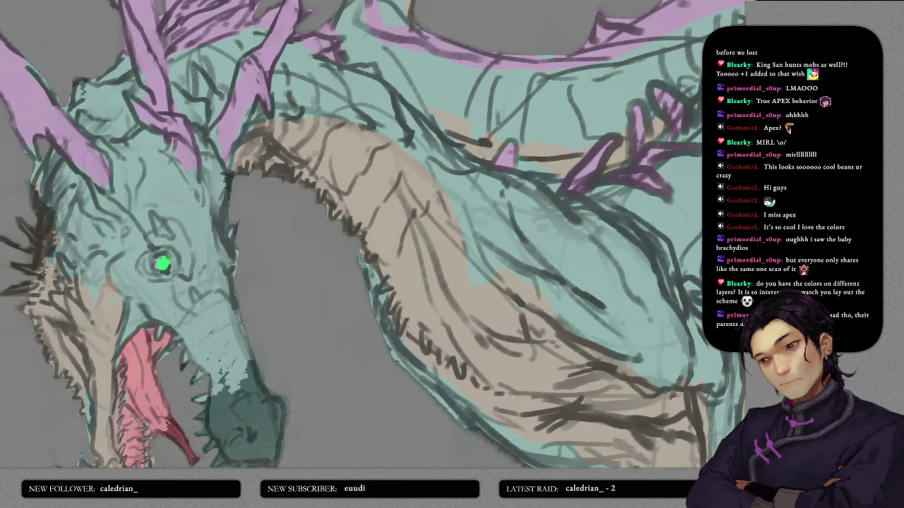
- Restore the darker, richer dragon colours and review them
key(ctrl+z)
scroll(565, 299, down, 3)
scroll(585, 264, up, 1)
scroll(608, 233, up, 1)
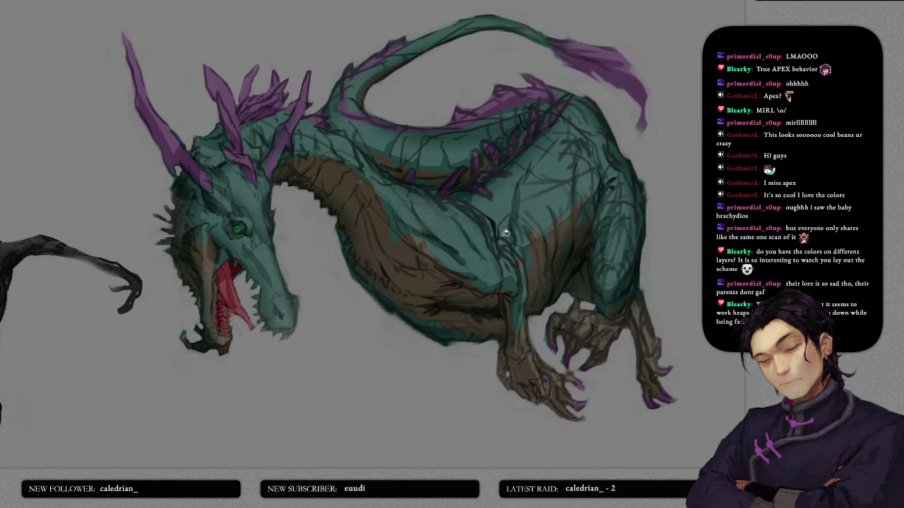
- Shrink the brush to a thin size, undoing a stray blue stroke on the body
scroll(560, 253, up, 2)
scroll(601, 238, up, 2)
scroll(583, 272, up, 1)
scroll(583, 272, down, 3)
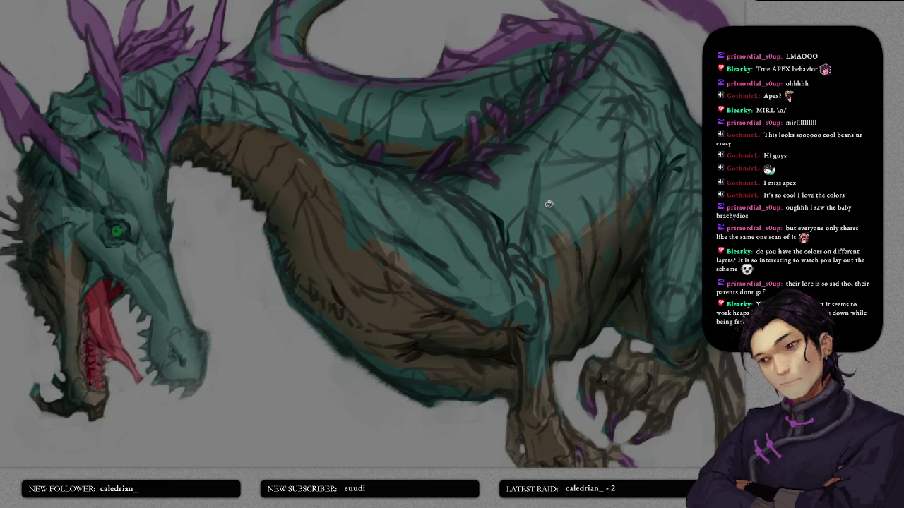
key(bracketleft)
key(bracketleft)
key(bracketleft)
key(bracketleft)
drag(586, 194, 593, 233)
key(ctrl+z)
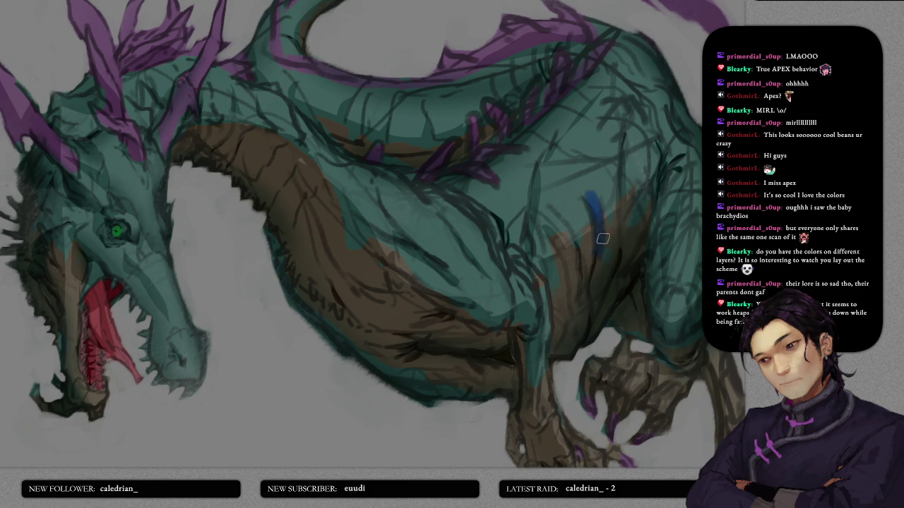
drag(625, 203, 574, 174)
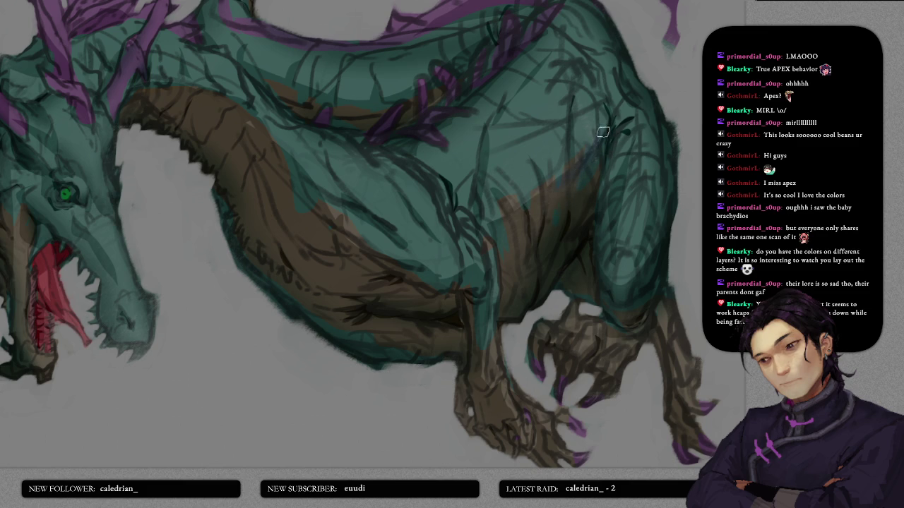
- Trace thin blue lines along the teal/brown border on the neck and body
scroll(598, 353, down, 3)
scroll(410, 207, up, 3)
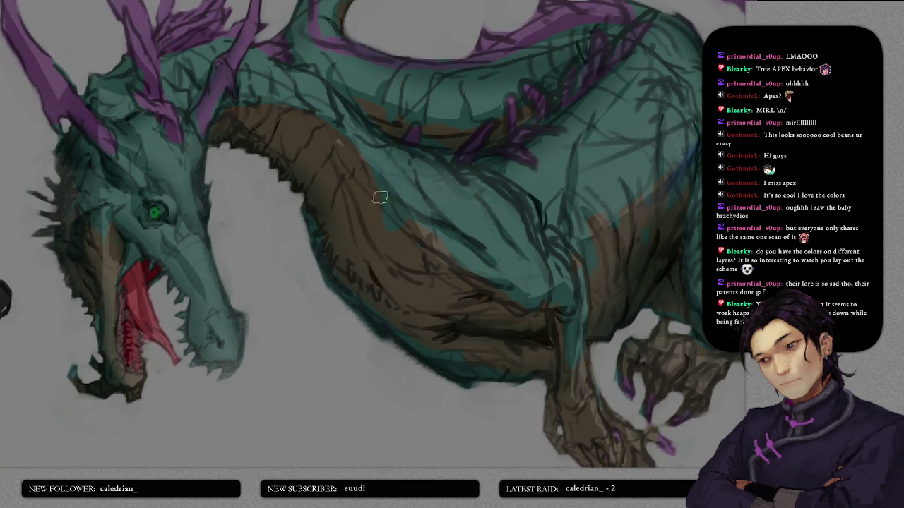
drag(339, 136, 377, 194)
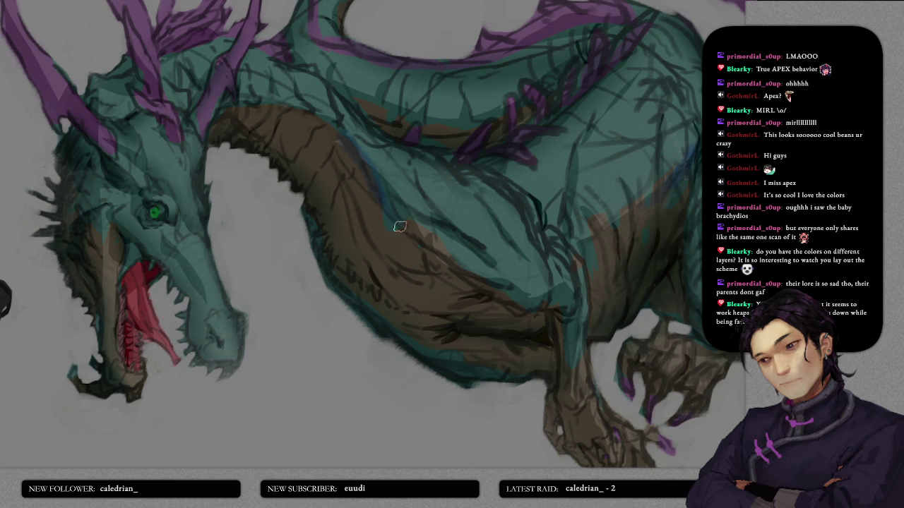
drag(480, 277, 564, 290)
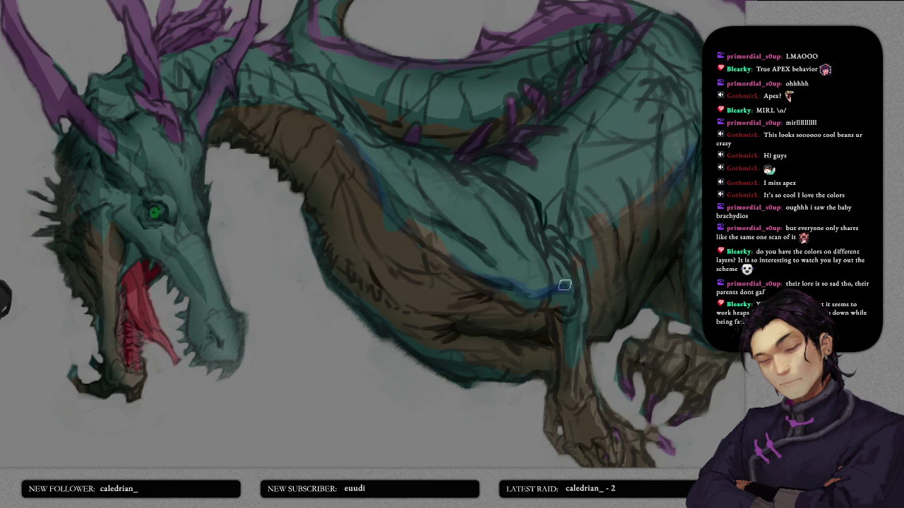
scroll(548, 291, up, 2)
scroll(444, 248, up, 1)
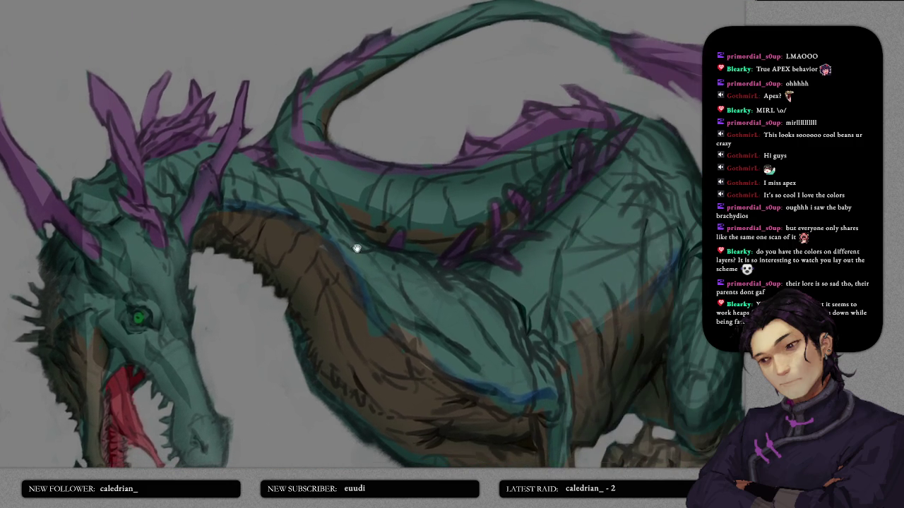
drag(494, 241, 357, 246)
mouse_move(346, 200)
mouse_down()
mouse_move(438, 225)
mouse_move(499, 210)
mouse_up()
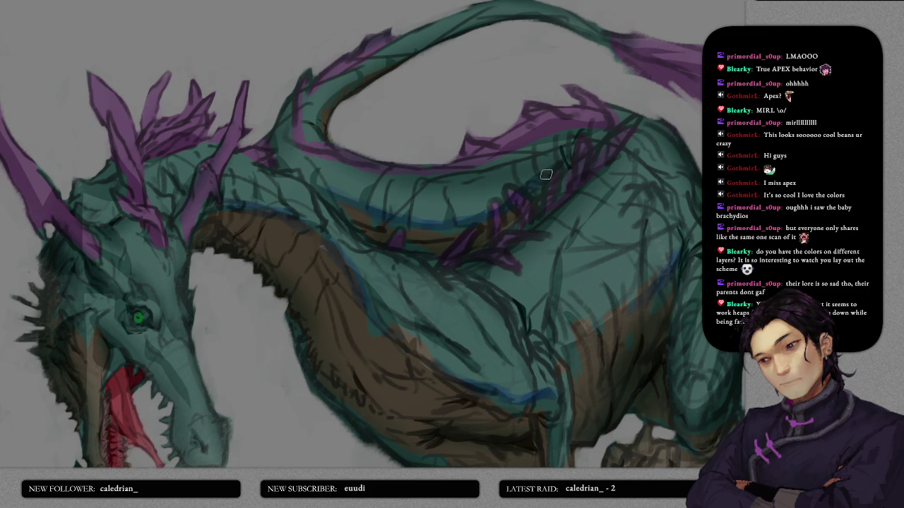
- Pan across the belly and feet back to the dragon's head to review the lines
drag(652, 330, 468, 160)
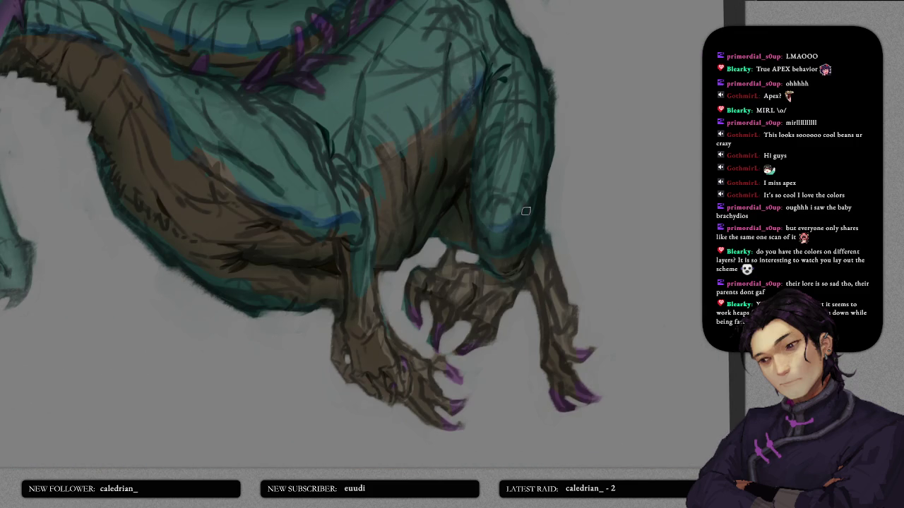
mouse_move(462, 262)
mouse_down()
mouse_move(476, 233)
mouse_move(430, 270)
mouse_up()
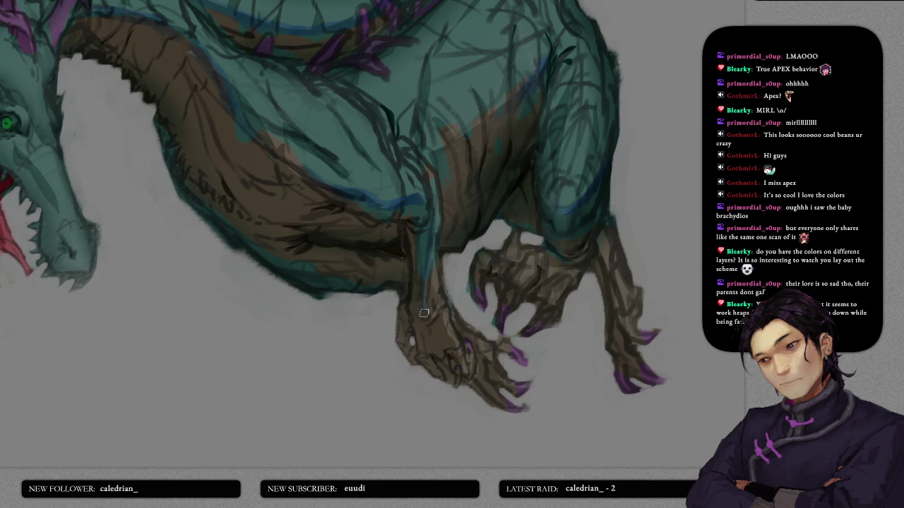
scroll(384, 260, down, 3)
scroll(440, 290, up, 3)
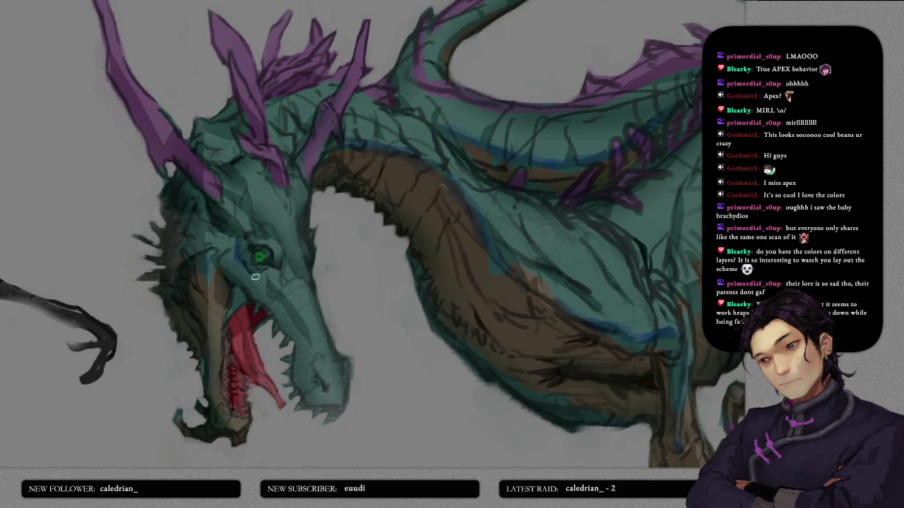
scroll(459, 268, down, 3)
scroll(470, 265, up, 1)
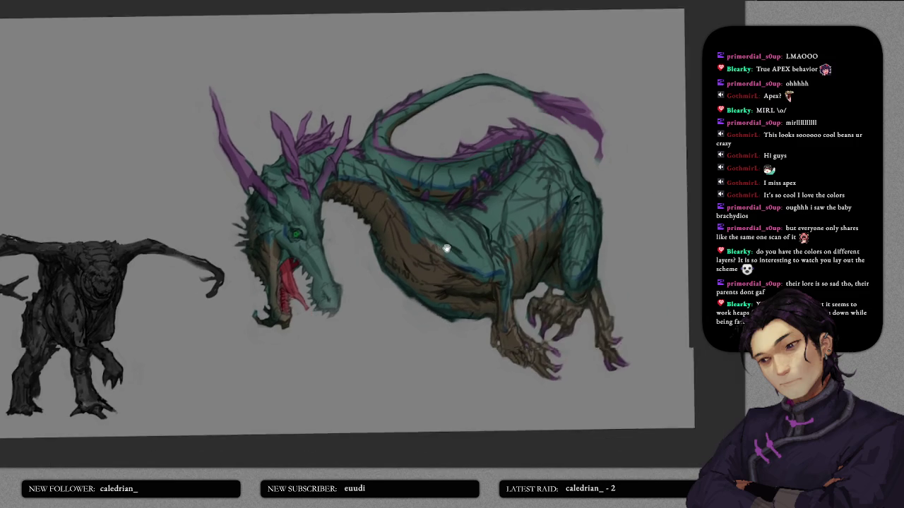
- Shade the neck underside and belly darker brown, adding a dark line along the inner neck curve
scroll(467, 240, up, 1)
scroll(480, 228, up, 2)
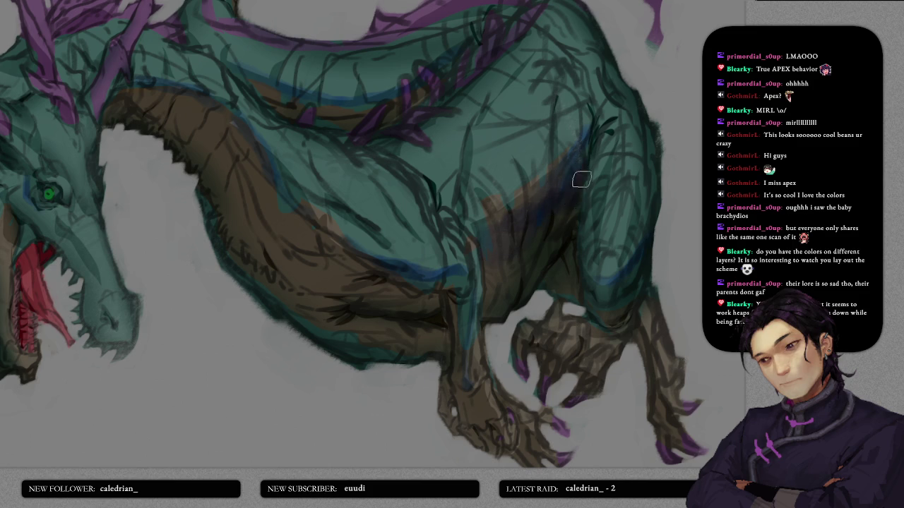
drag(459, 242, 567, 290)
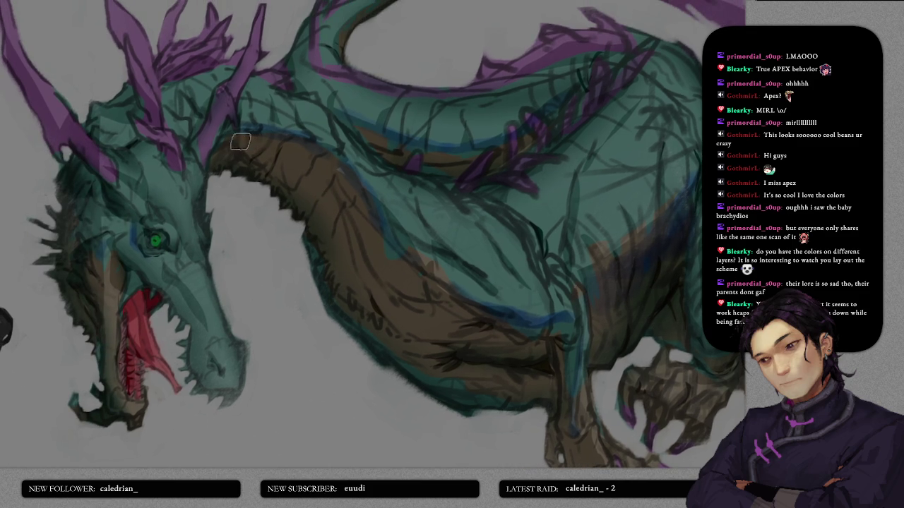
drag(265, 146, 353, 204)
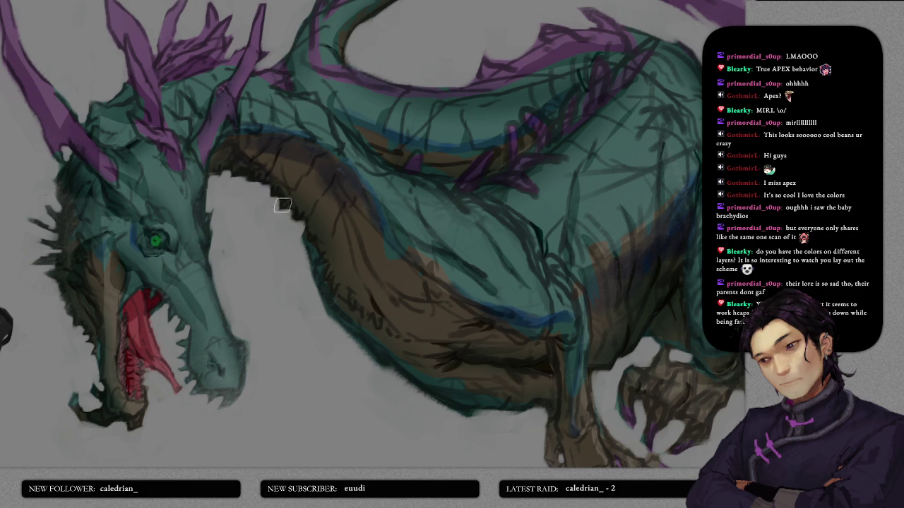
mouse_move(397, 317)
mouse_down()
mouse_move(356, 266)
mouse_move(443, 263)
mouse_move(440, 280)
mouse_move(414, 303)
mouse_move(459, 286)
mouse_move(508, 300)
mouse_move(416, 265)
mouse_move(469, 282)
mouse_up()
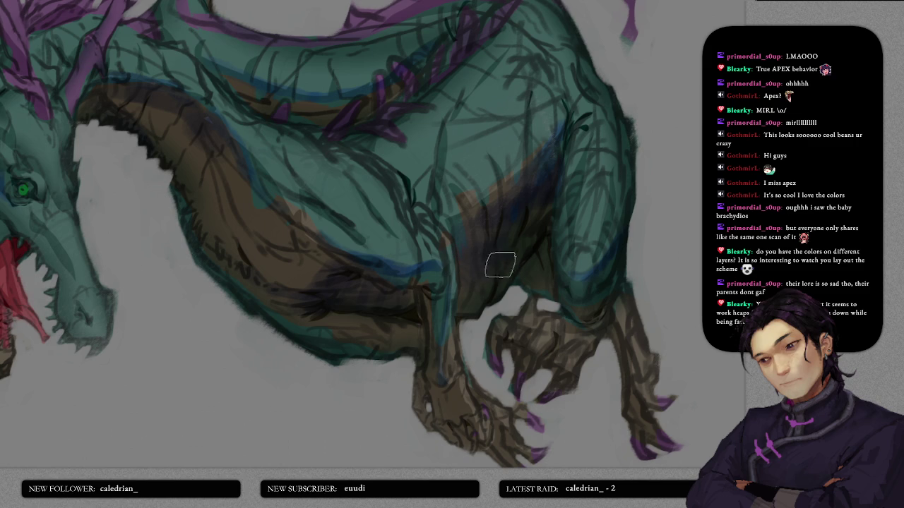
drag(534, 262, 429, 291)
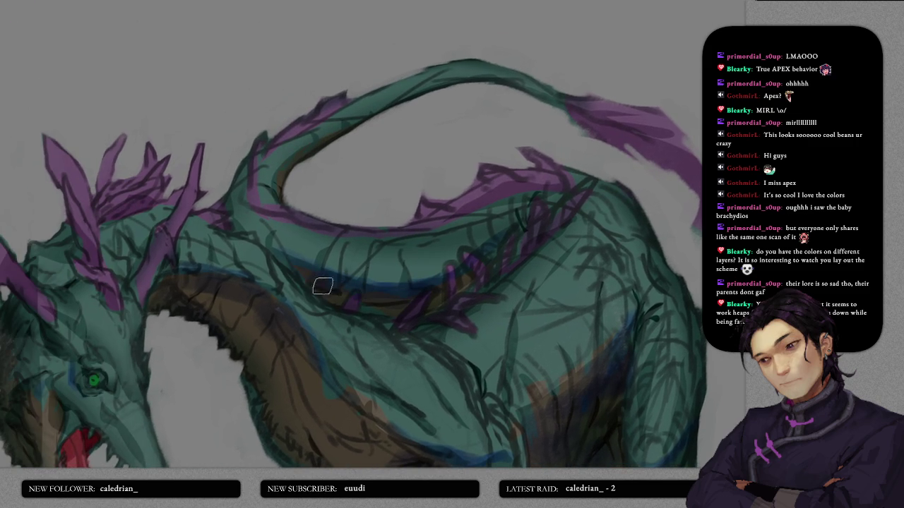
drag(278, 178, 315, 147)
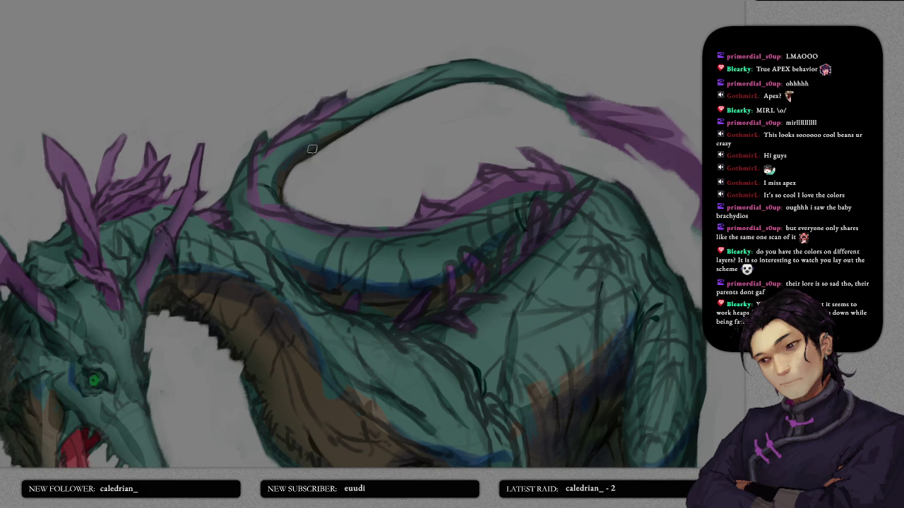
drag(482, 88, 549, 63)
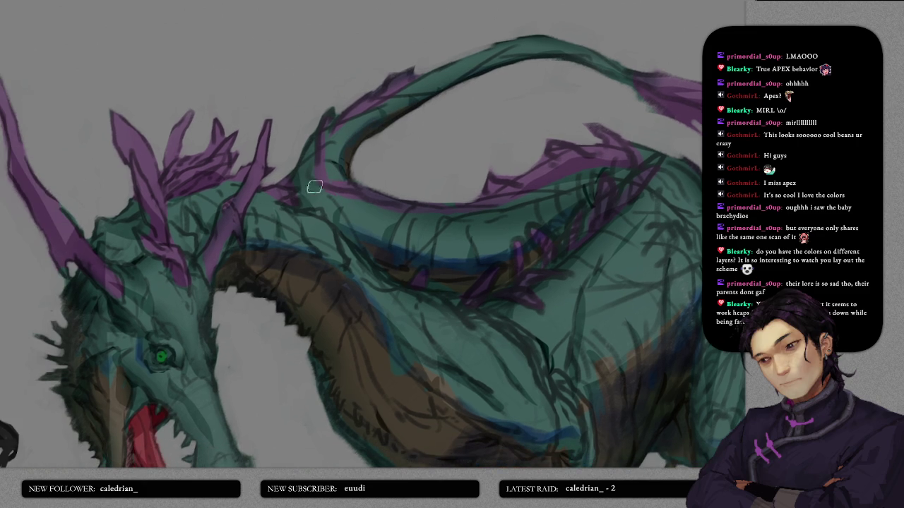
scroll(557, 225, down, 5)
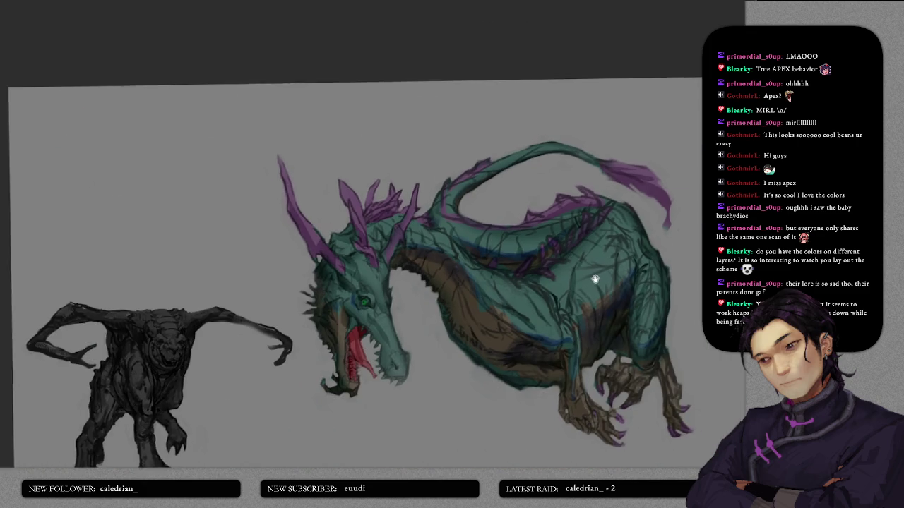
- Frame the dragon's head and darken the shading on the snout and lower jaw
drag(600, 276, 565, 247)
scroll(498, 245, up, 1)
scroll(498, 245, up, 2)
scroll(395, 184, up, 2)
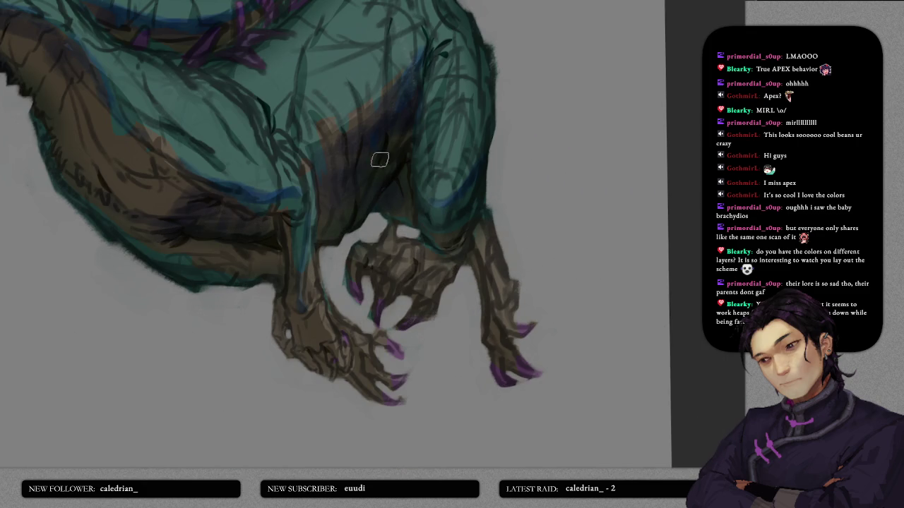
scroll(443, 220, down, 1)
drag(443, 220, 477, 233)
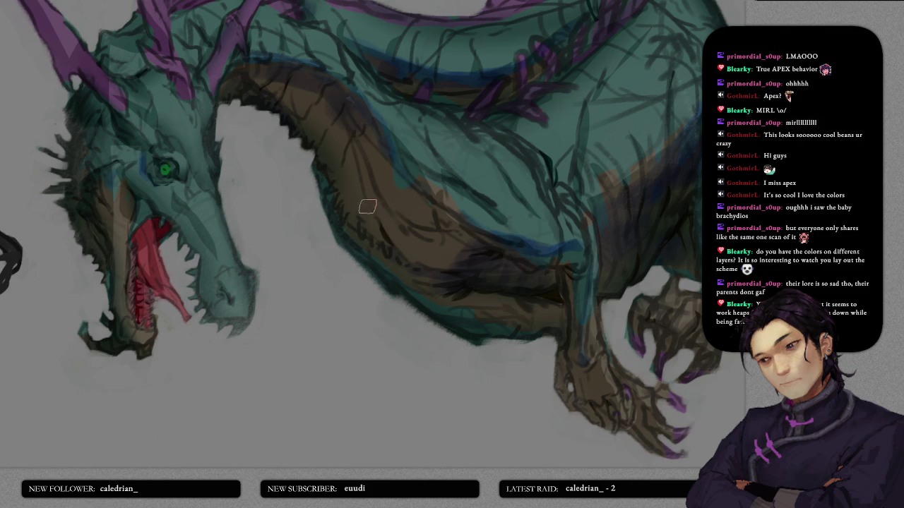
scroll(378, 229, up, 1)
scroll(363, 202, up, 1)
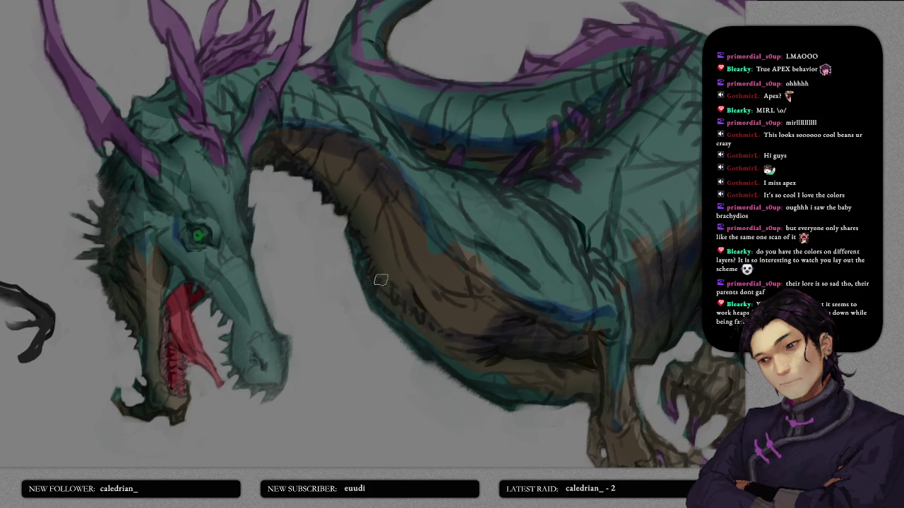
mouse_move(379, 210)
mouse_down()
mouse_move(388, 183)
mouse_move(435, 196)
mouse_up()
drag(339, 262, 333, 204)
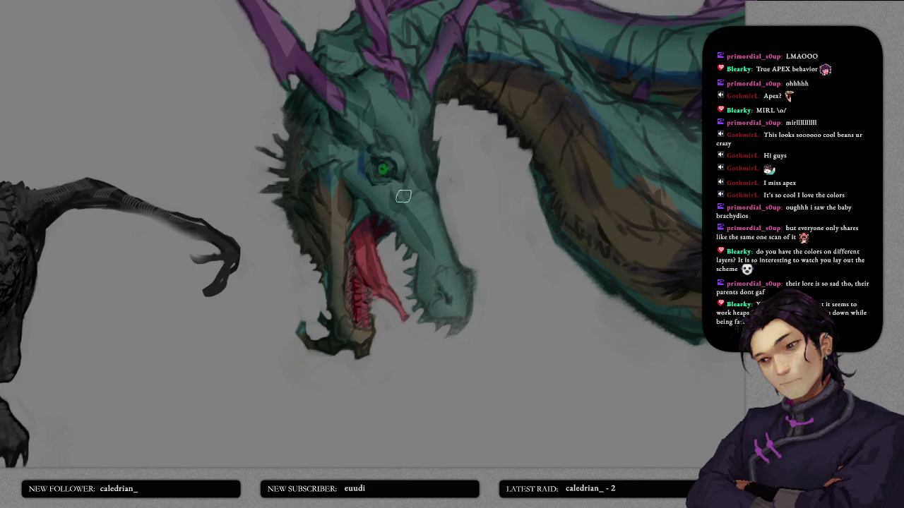
scroll(381, 199, up, 1)
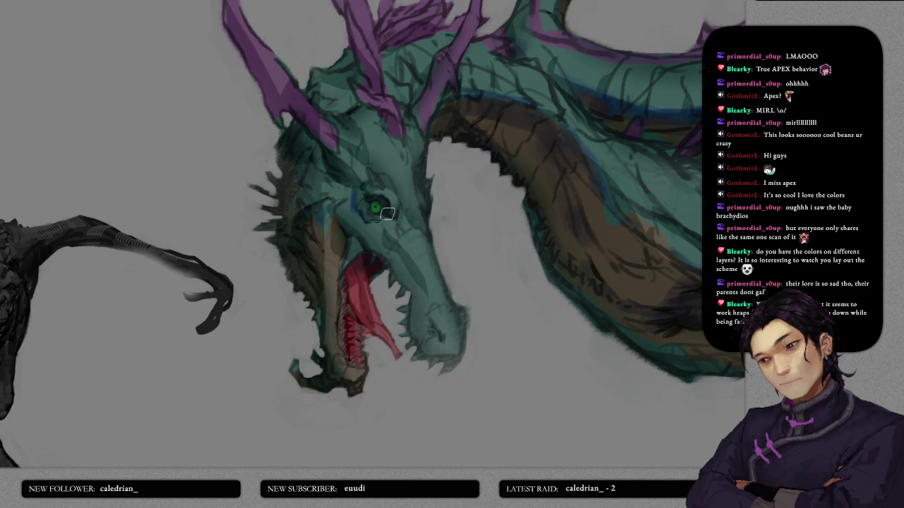
scroll(424, 198, down, 2)
mouse_move(400, 177)
mouse_down()
mouse_move(419, 256)
mouse_move(408, 285)
mouse_up()
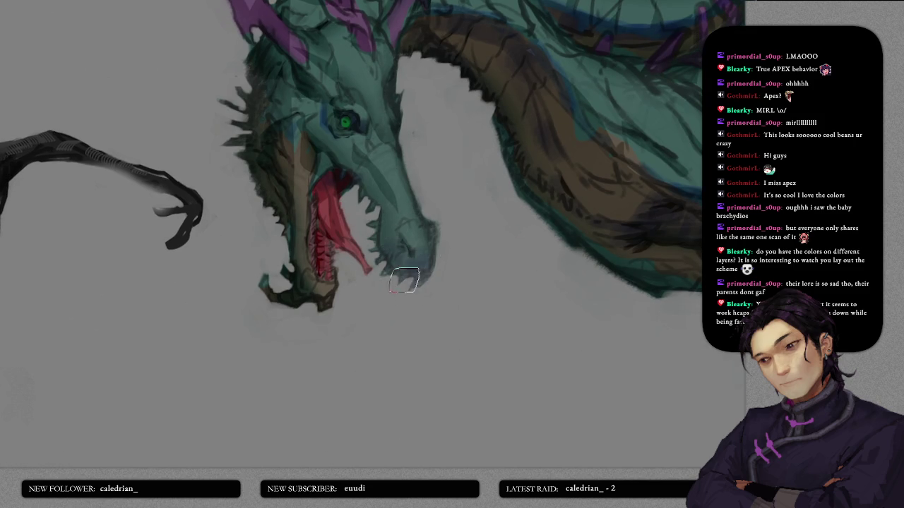
- Shade the teeth darker and deepen the red of the upper mouth lining
scroll(408, 285, up, 2)
scroll(346, 339, down, 2)
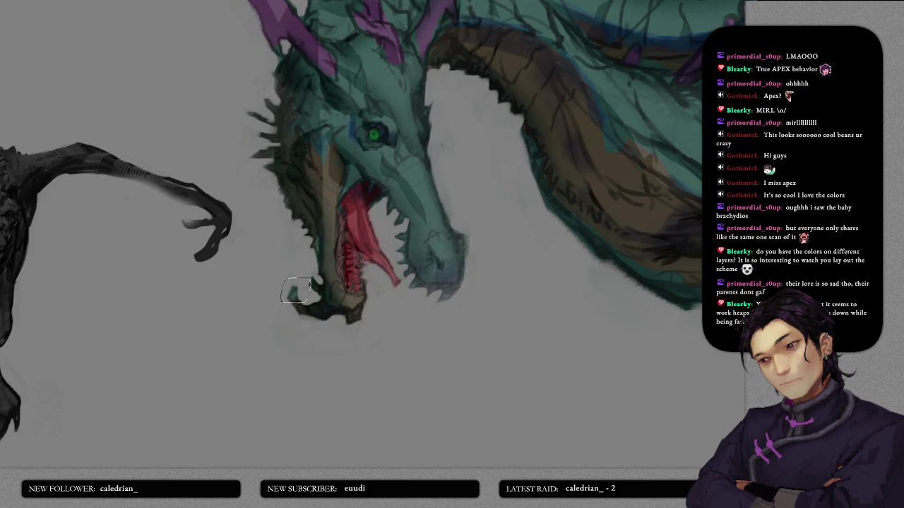
scroll(303, 290, up, 2)
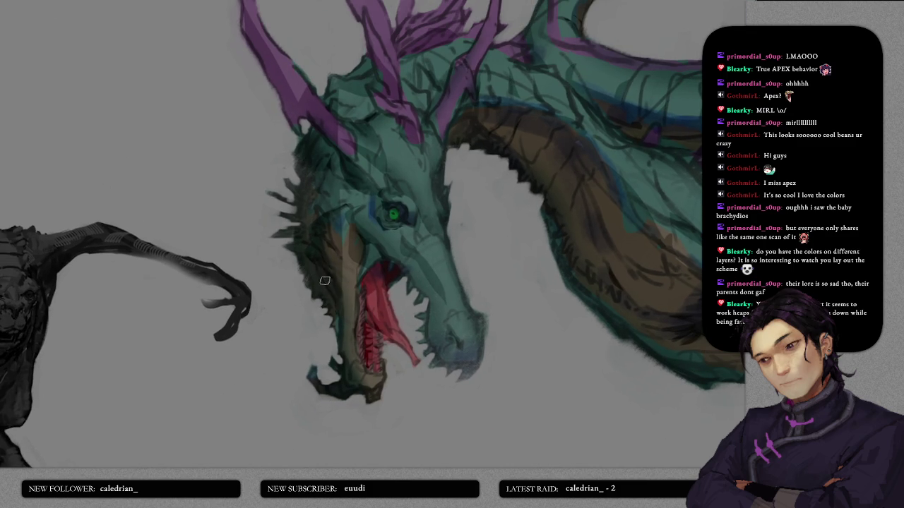
mouse_move(369, 339)
mouse_down()
mouse_move(371, 370)
mouse_move(378, 303)
mouse_up()
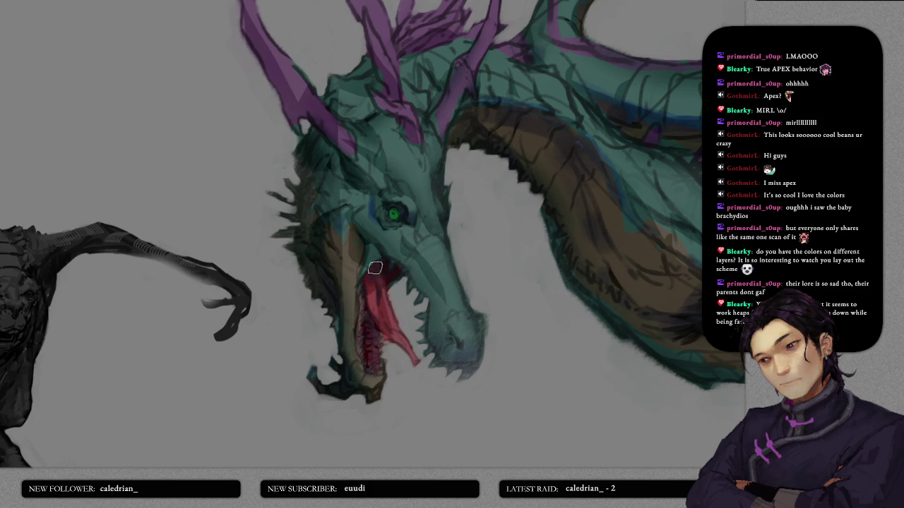
drag(371, 274, 394, 271)
- Add soft dark shading to the brow and cheek, then darken the neck
scroll(399, 222, down, 2)
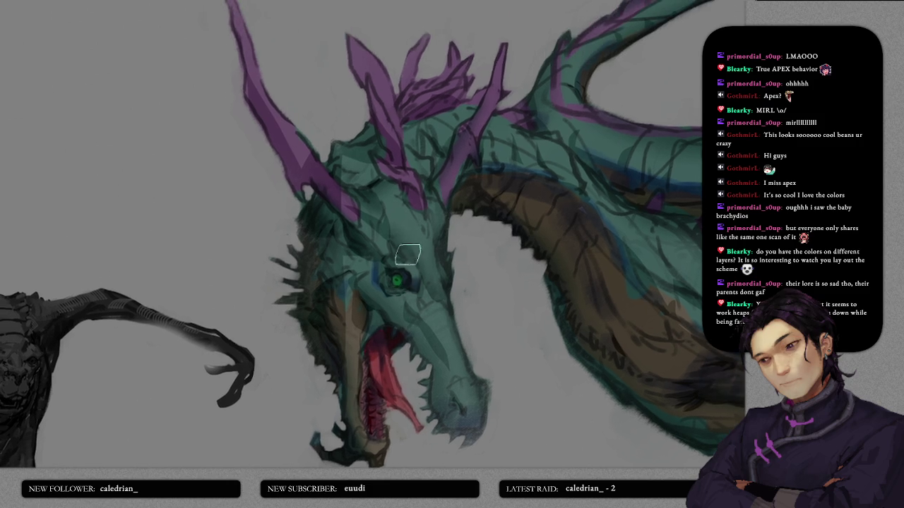
scroll(410, 250, down, 2)
scroll(415, 247, up, 2)
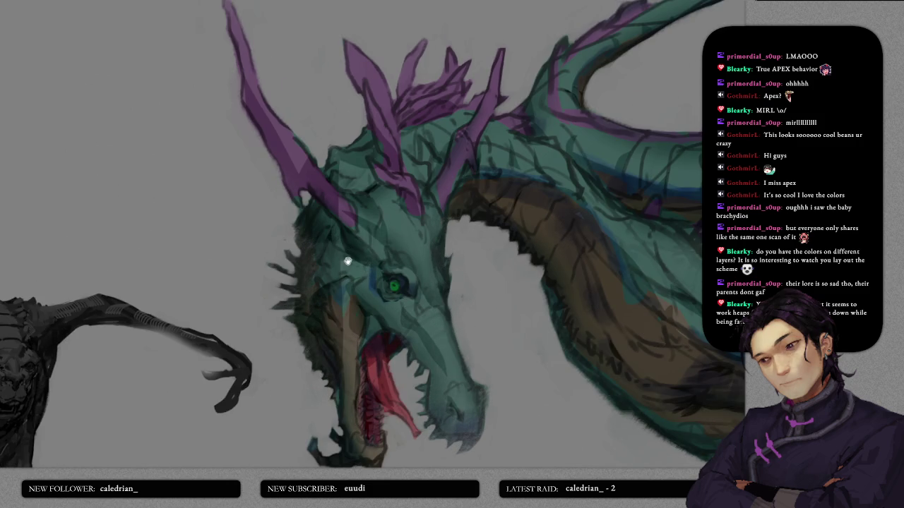
scroll(392, 244, up, 1)
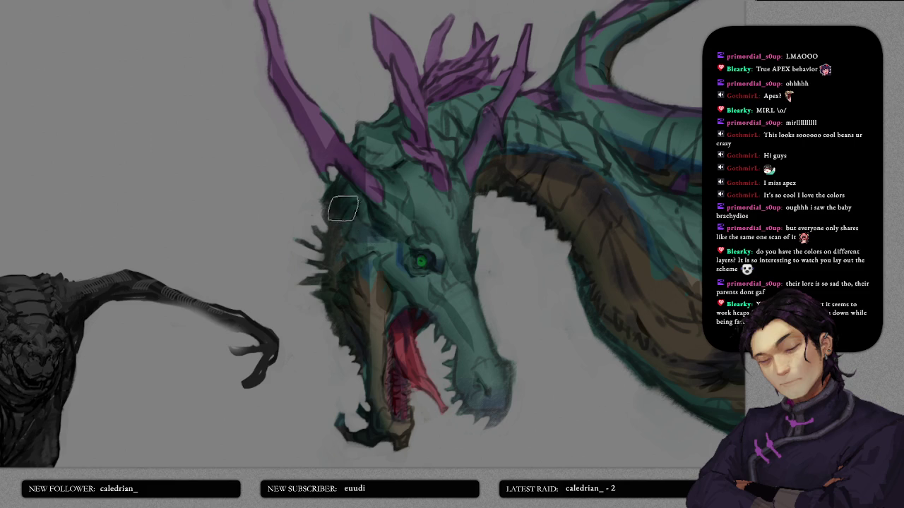
mouse_move(345, 197)
mouse_down()
mouse_move(350, 265)
mouse_move(354, 241)
mouse_up()
drag(565, 177, 347, 141)
mouse_move(489, 279)
mouse_down()
mouse_move(414, 195)
mouse_move(452, 269)
mouse_move(480, 282)
mouse_up()
drag(411, 238, 440, 328)
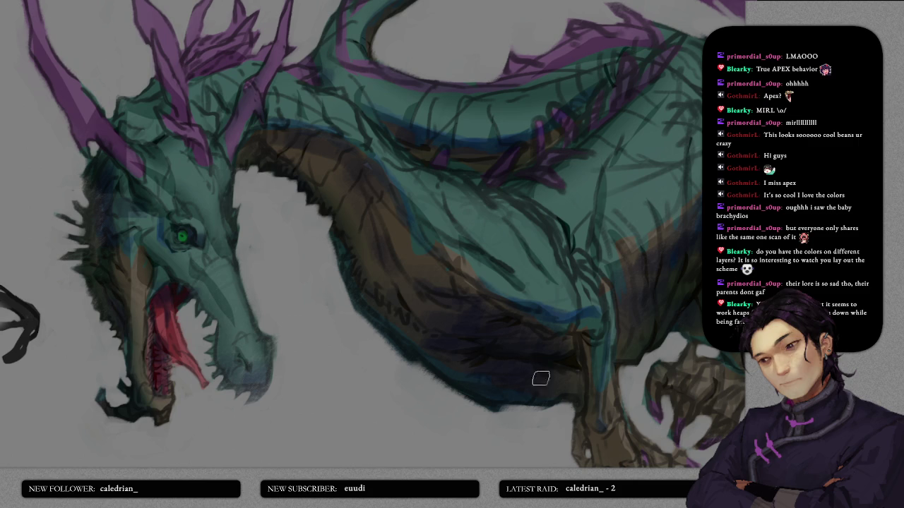
- Add dark strokes just above the claws and along the front claw's left edge
drag(581, 387, 544, 329)
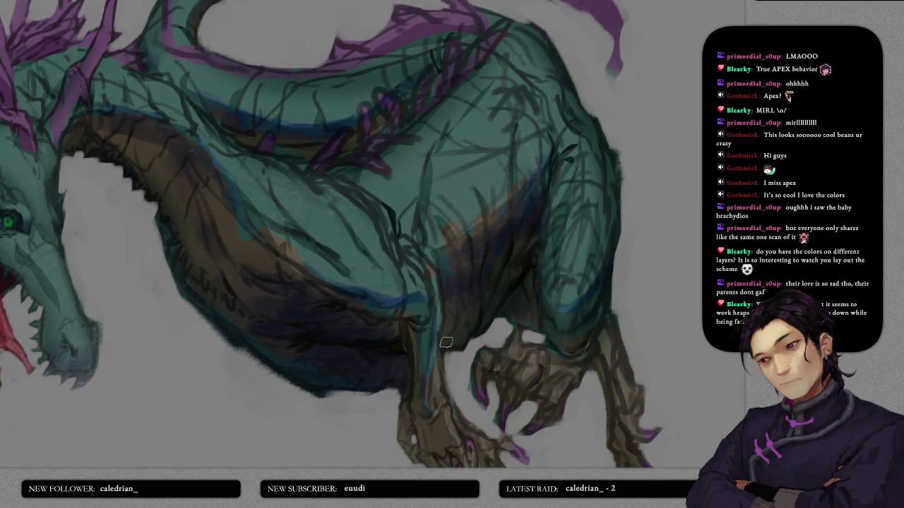
mouse_move(515, 305)
mouse_down()
mouse_move(478, 331)
mouse_move(413, 230)
mouse_move(463, 228)
mouse_up()
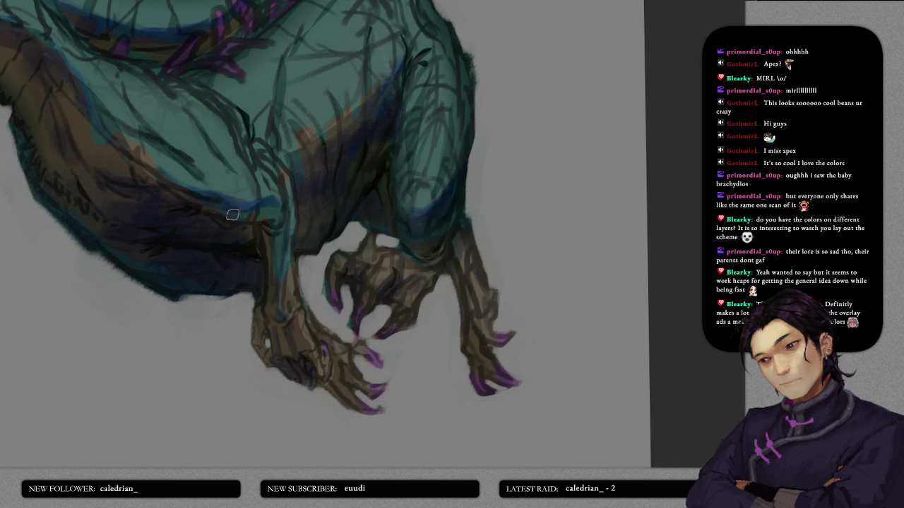
mouse_move(258, 206)
mouse_down()
mouse_move(254, 227)
mouse_move(268, 213)
mouse_move(276, 239)
mouse_up()
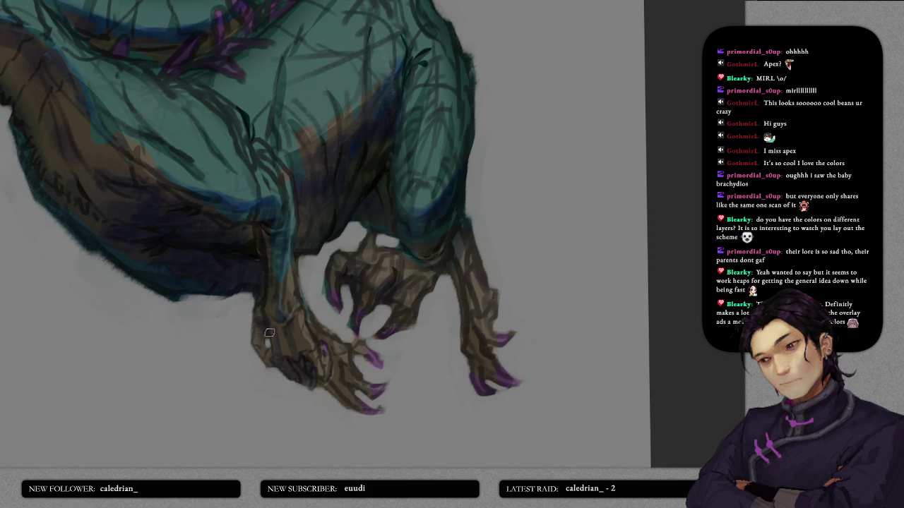
drag(258, 318, 274, 367)
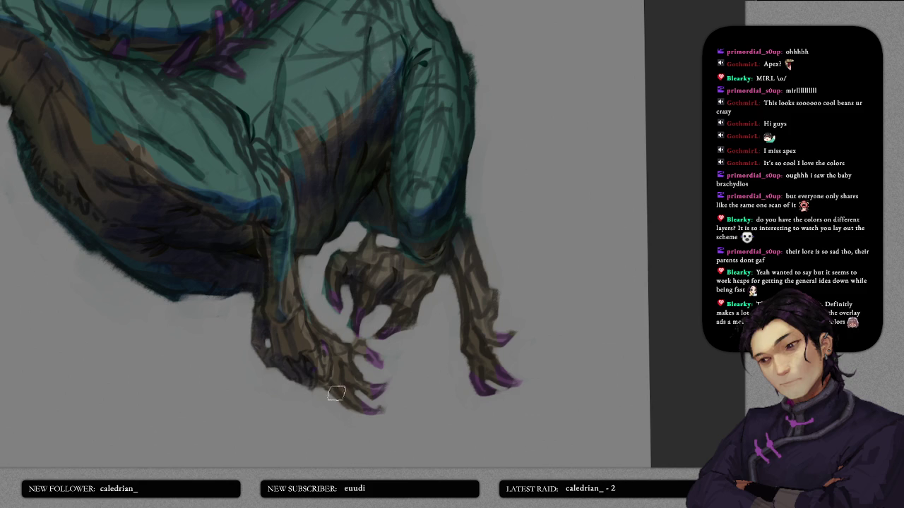
- Scroll and zoom the view back out over the dragon
scroll(315, 374, up, 3)
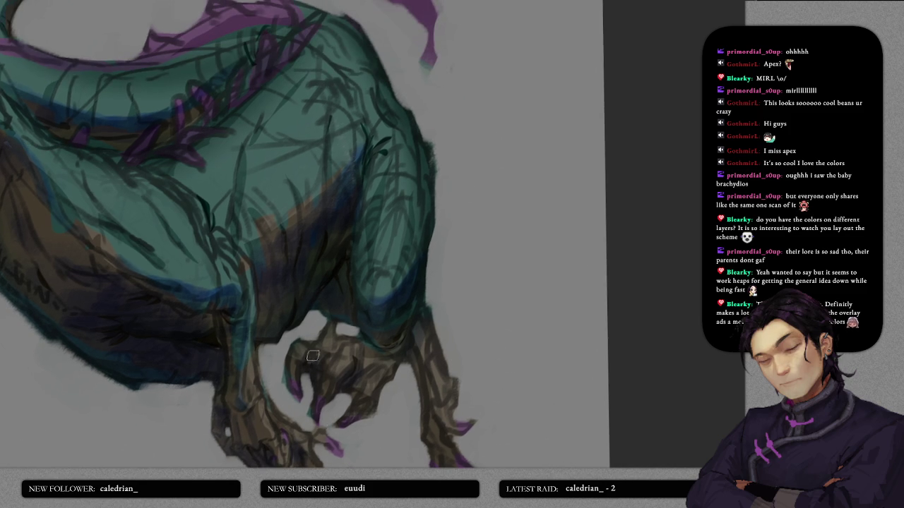
scroll(276, 322, down, 1)
scroll(276, 323, down, 2)
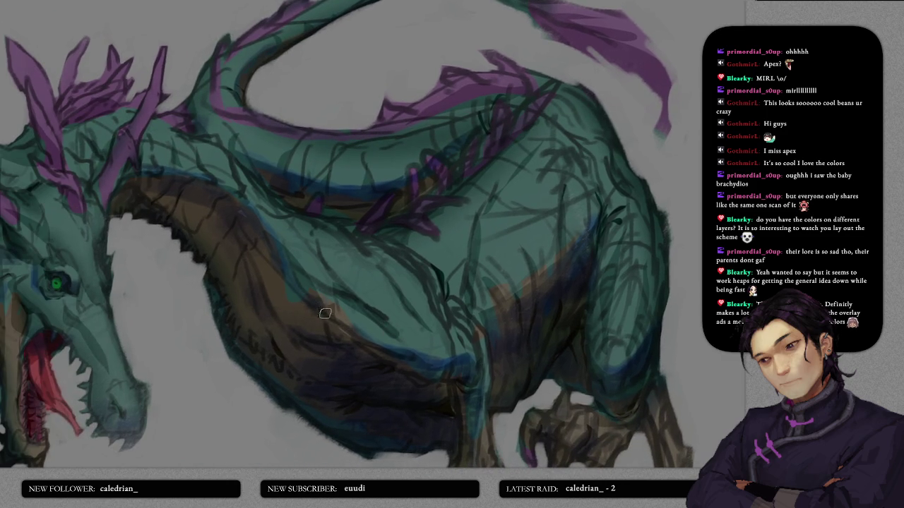
scroll(313, 298, up, 3)
scroll(283, 317, left, 3)
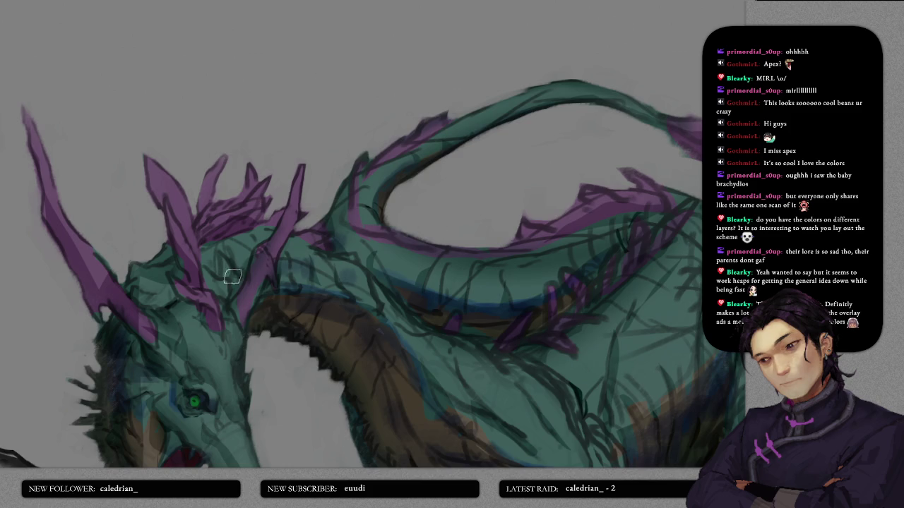
scroll(237, 275, down, 1)
scroll(236, 275, left, 3)
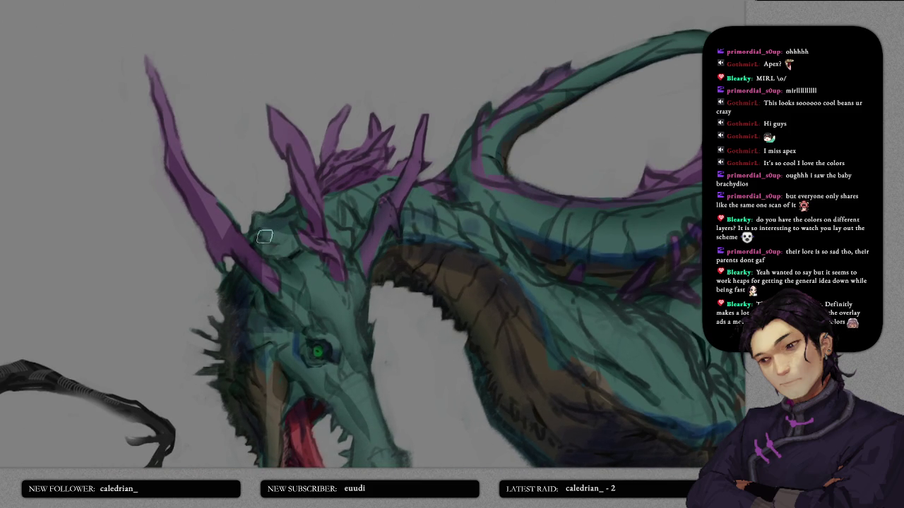
scroll(272, 232, down, 2)
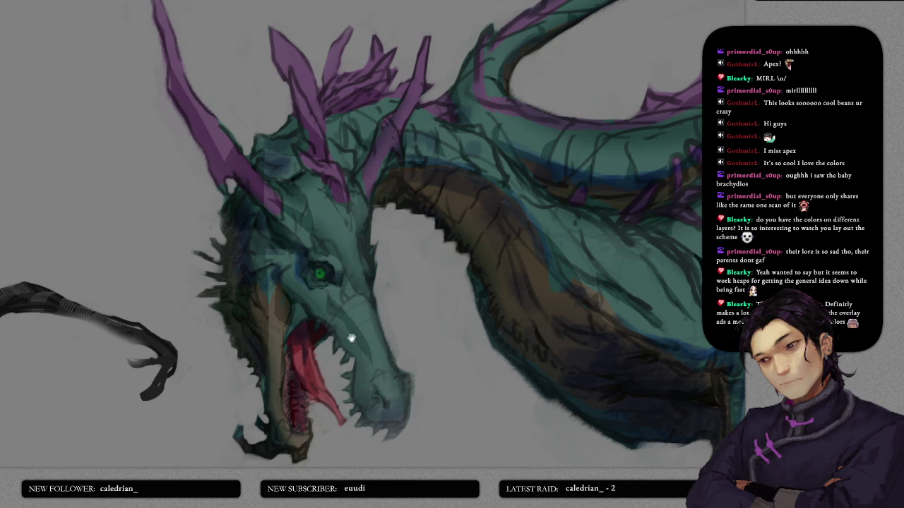
scroll(346, 302, down, 3)
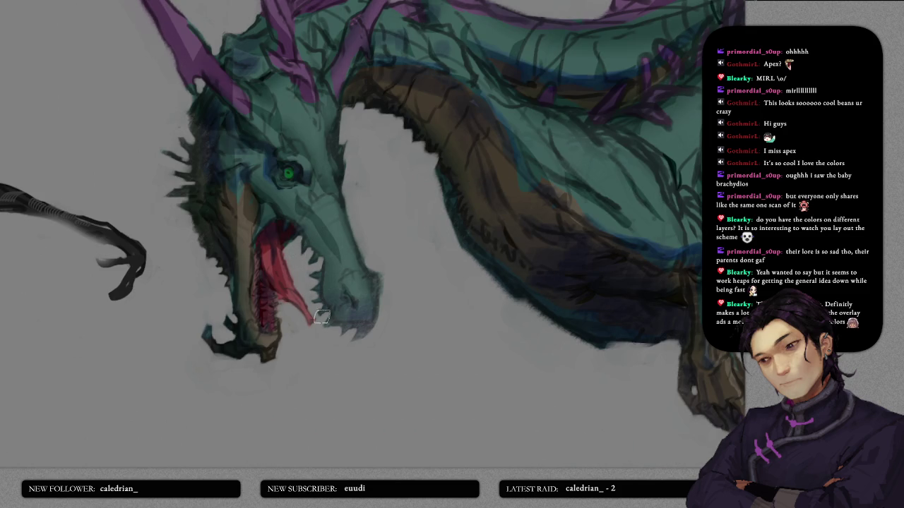
scroll(295, 283, up, 2)
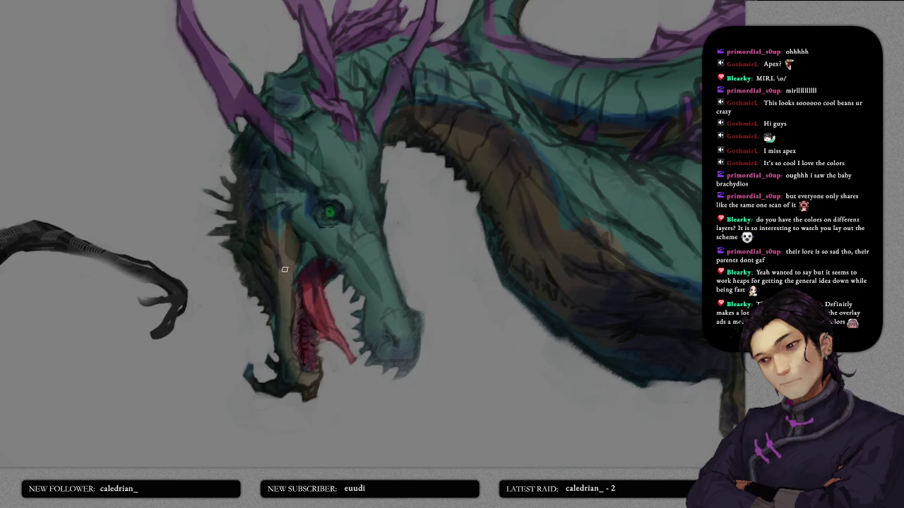
scroll(338, 293, down, 1)
scroll(348, 314, down, 1)
scroll(374, 313, down, 1)
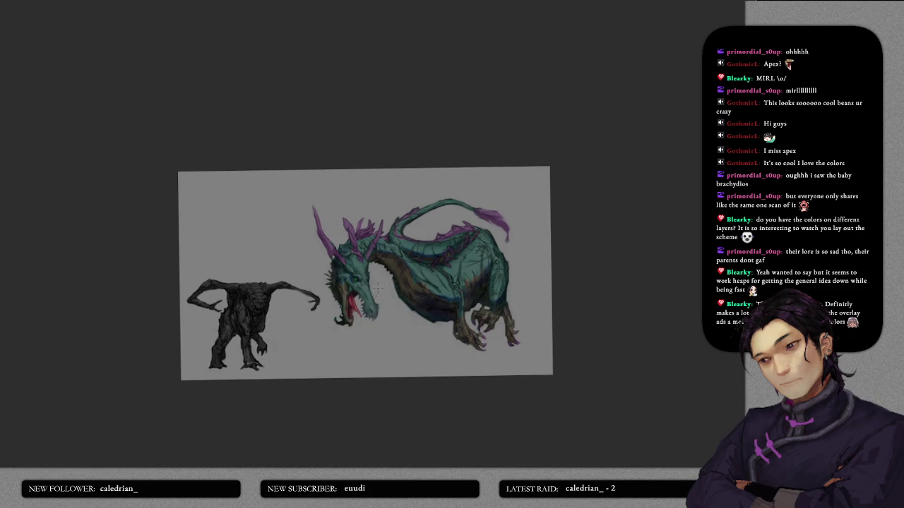
- Lay dark strokes across the neck and back and along the tail's inner and upper edges
scroll(390, 262, up, 3)
scroll(328, 269, up, 1)
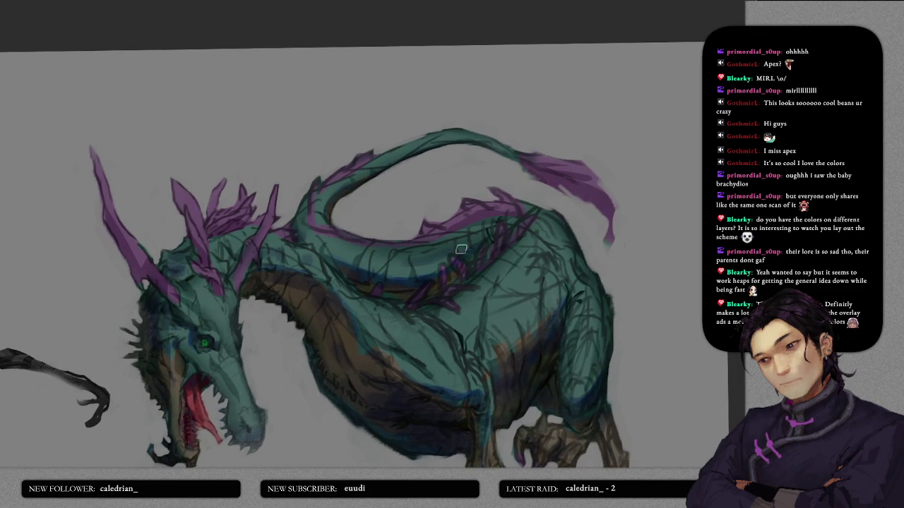
drag(311, 240, 382, 258)
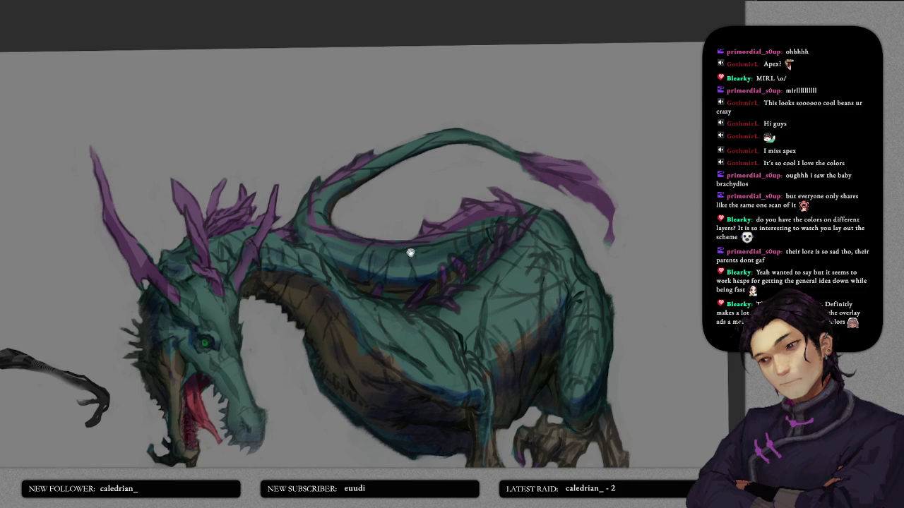
scroll(412, 253, up, 2)
drag(346, 244, 381, 215)
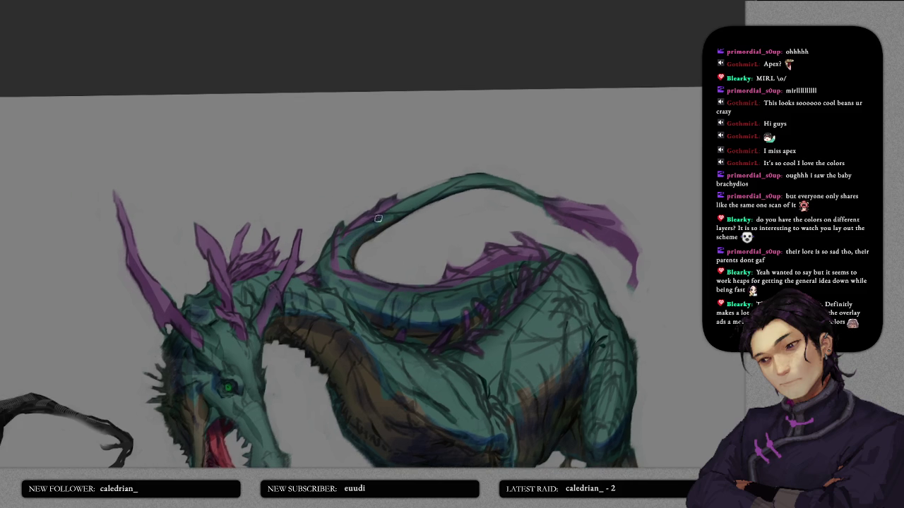
mouse_move(330, 248)
mouse_down()
mouse_move(328, 285)
mouse_move(314, 298)
mouse_up()
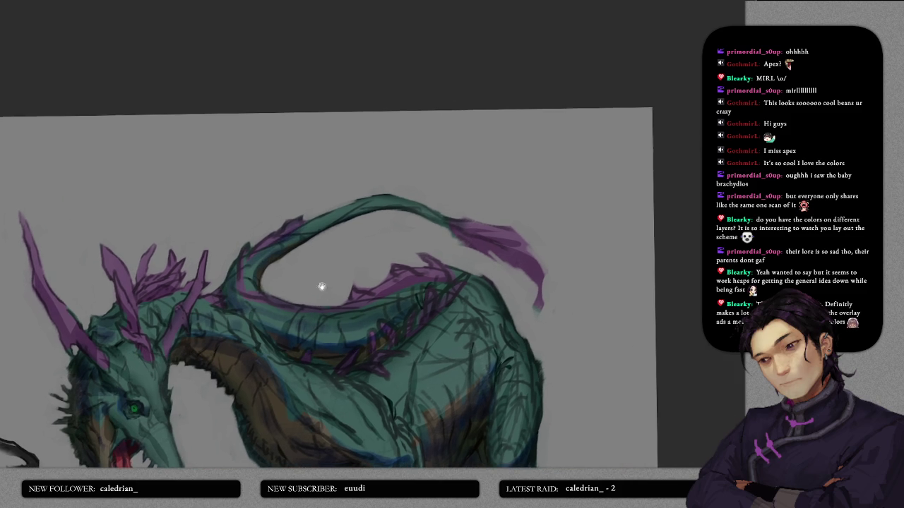
mouse_move(304, 240)
mouse_down()
mouse_move(379, 213)
mouse_move(536, 260)
mouse_move(529, 275)
mouse_move(542, 290)
mouse_up()
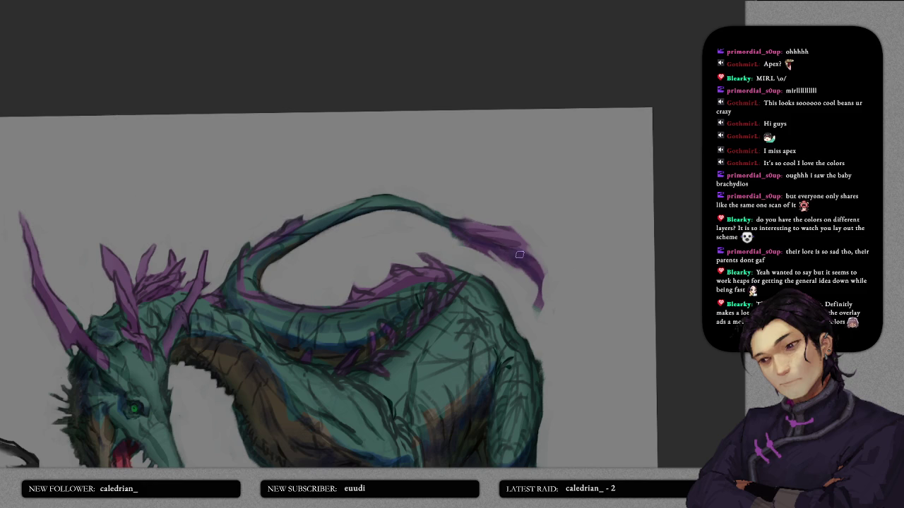
- Darken the purple tail tip, paint a dark blue-green stroke across the back, and enlarge the brush
drag(510, 254, 531, 273)
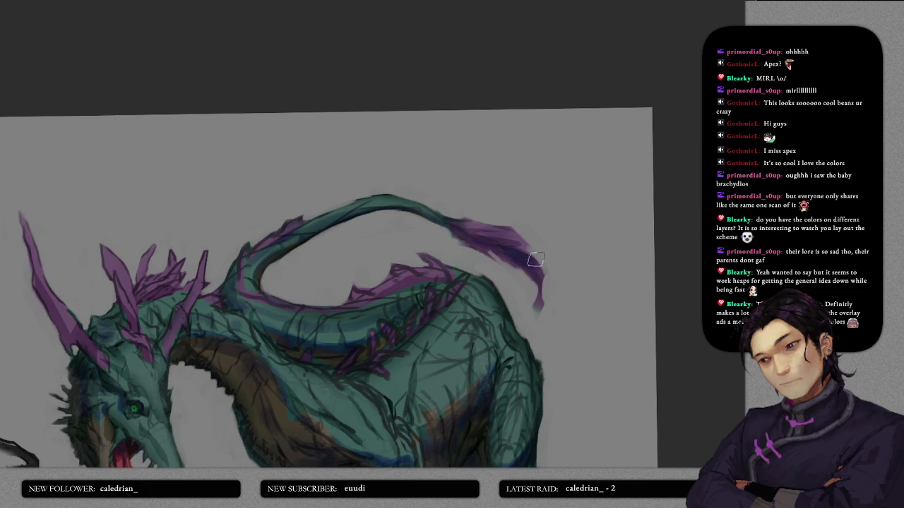
scroll(459, 147, down, 3)
scroll(465, 233, up, 2)
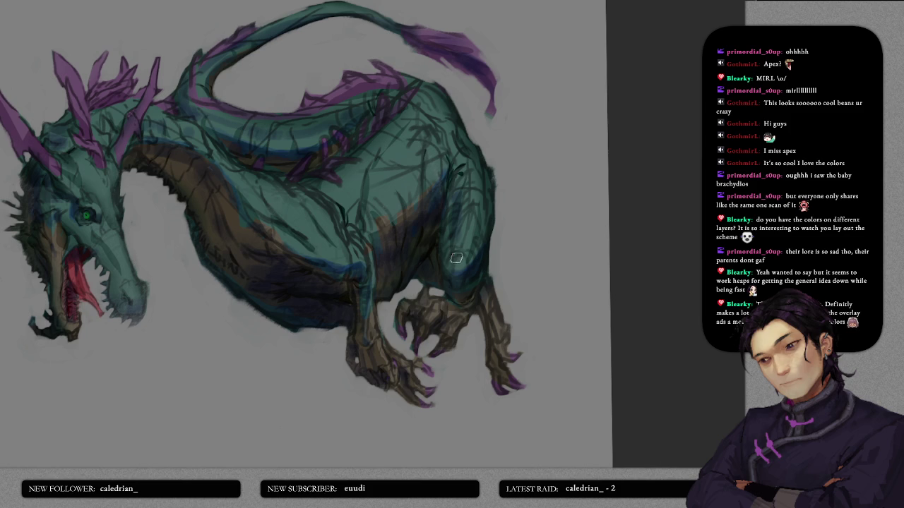
scroll(474, 230, up, 2)
scroll(456, 240, up, 1)
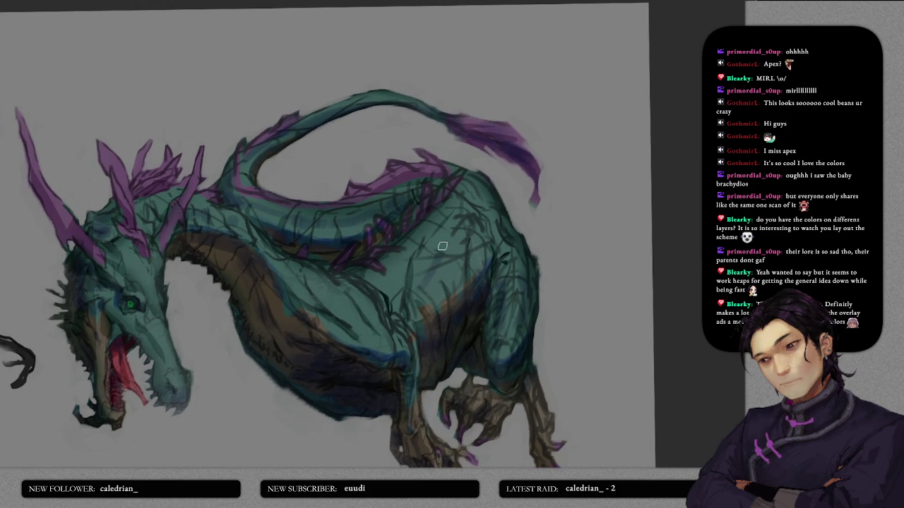
drag(447, 242, 460, 226)
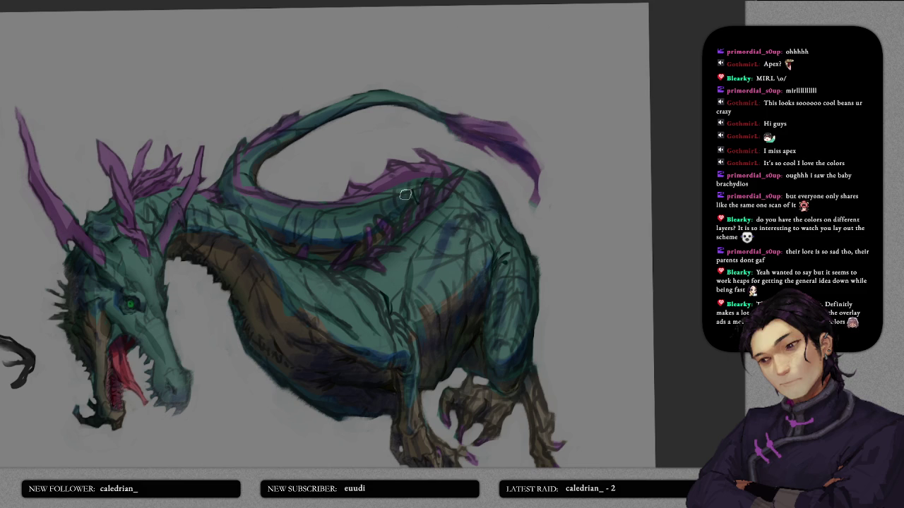
key(bracketright)
key(bracketright)
key(bracketright)
scroll(418, 245, down, 2)
scroll(452, 237, down, 5)
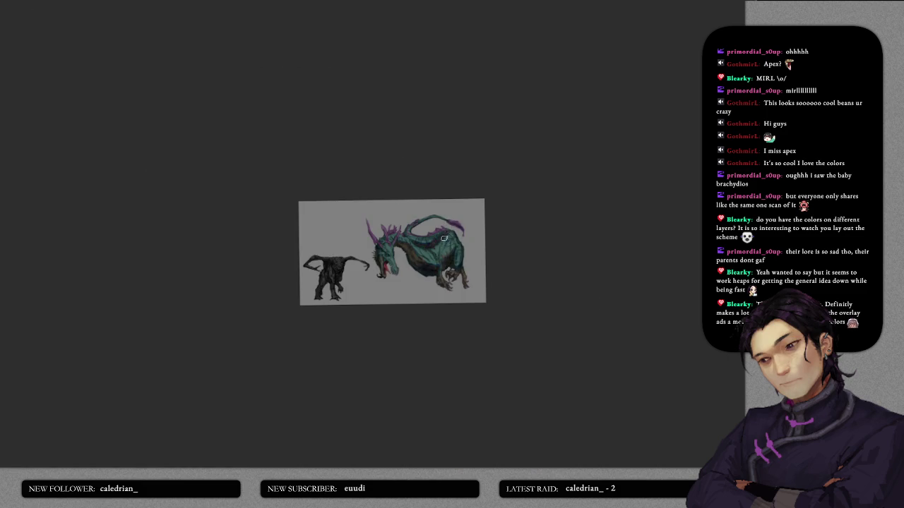
- Darken the belly beneath the neck with a long downward brushstroke
scroll(444, 238, up, 3)
scroll(444, 259, up, 1)
scroll(430, 177, down, 1)
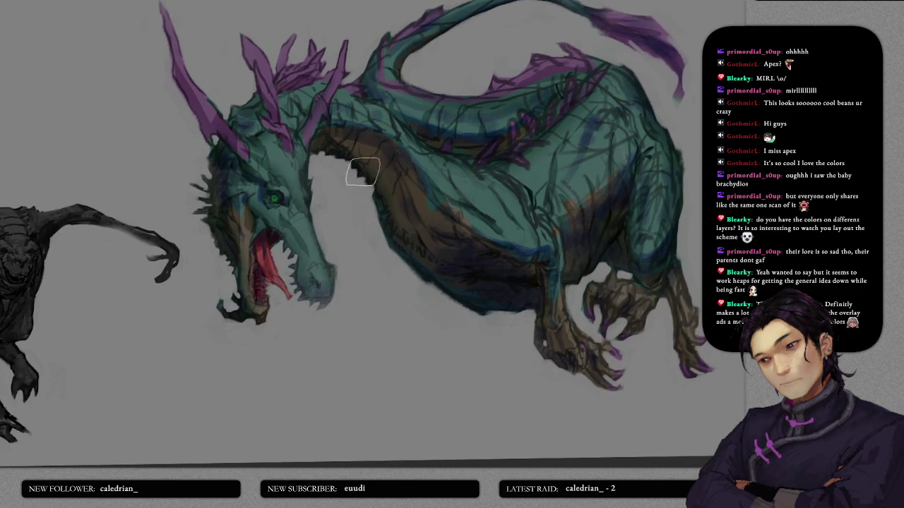
mouse_move(410, 202)
mouse_down()
mouse_move(476, 250)
mouse_move(377, 282)
mouse_move(410, 293)
mouse_up()
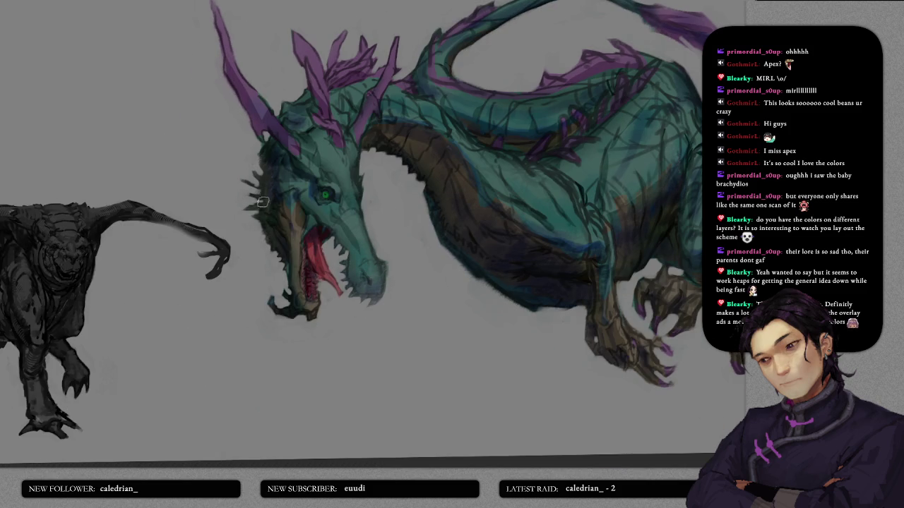
scroll(289, 247, up, 1)
- Pan and zoom the view up to frame the dragon's purple horns
scroll(409, 266, up, 1)
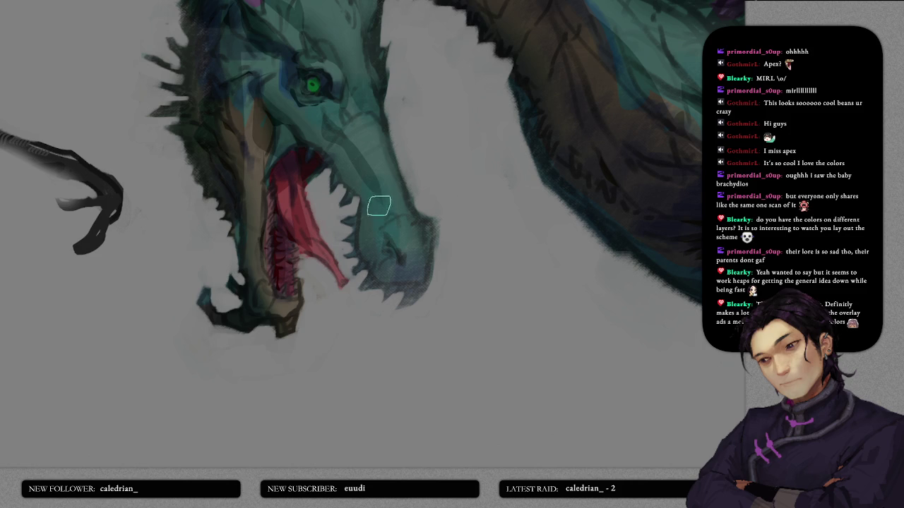
drag(394, 209, 367, 248)
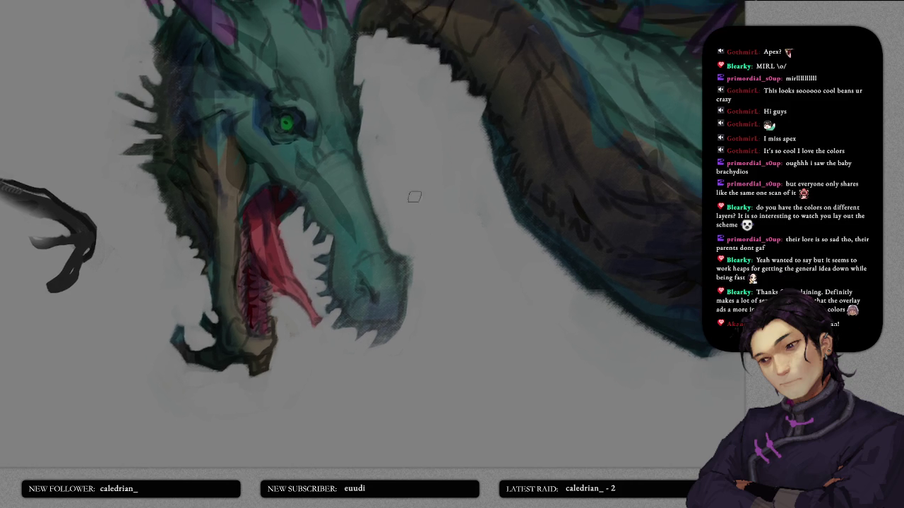
drag(444, 171, 402, 259)
drag(402, 169, 401, 268)
drag(272, 190, 421, 235)
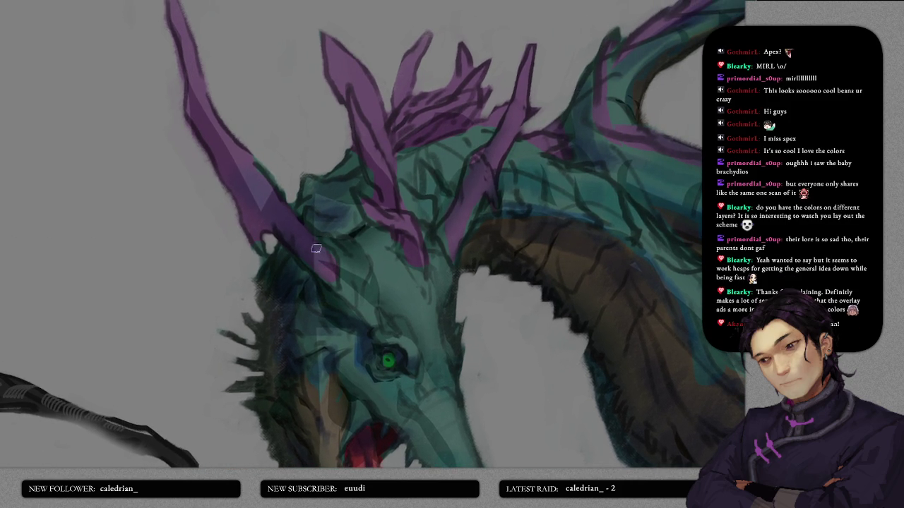
drag(315, 229, 301, 282)
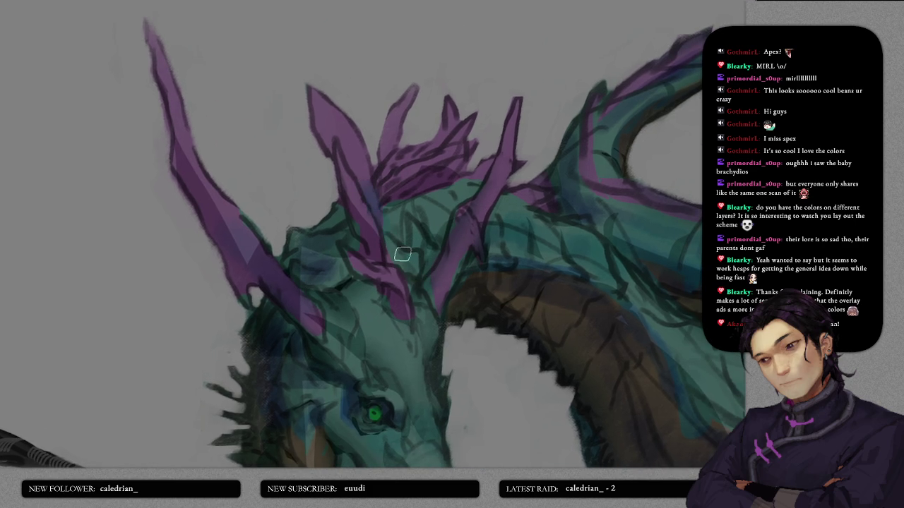
drag(393, 248, 372, 304)
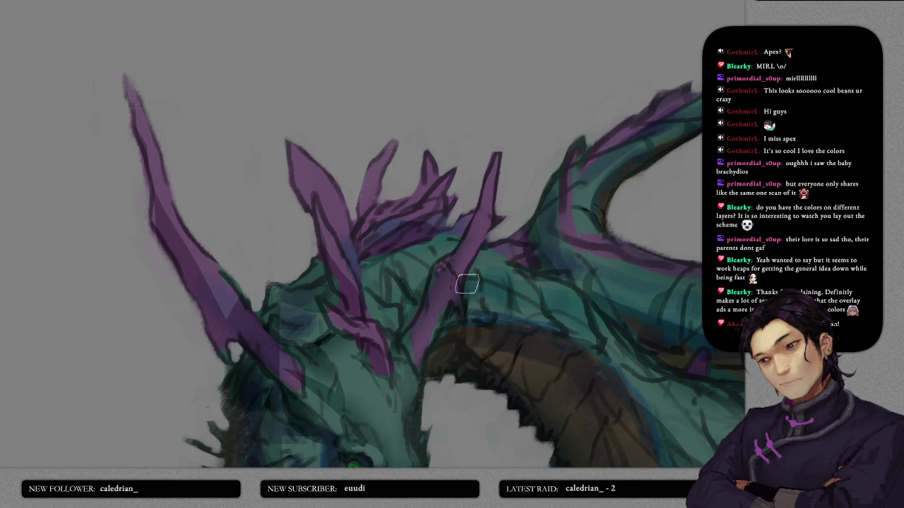
drag(172, 235, 245, 260)
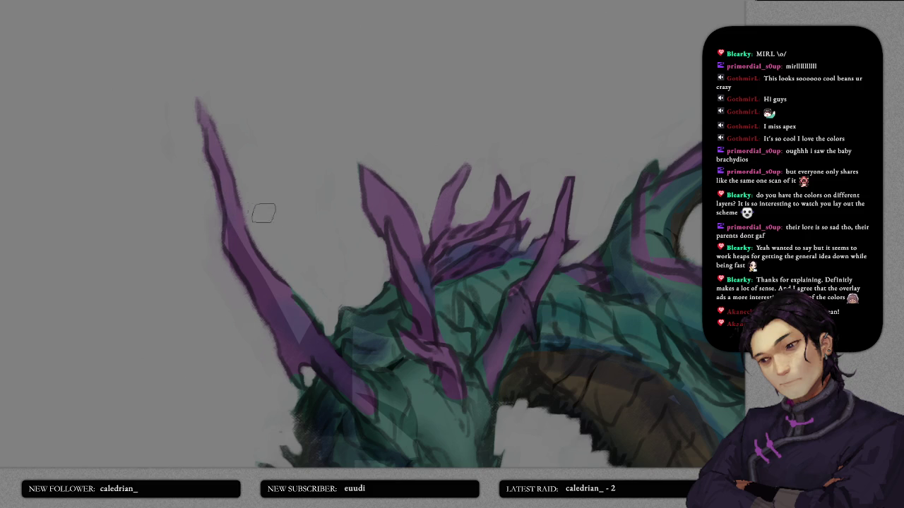
scroll(339, 161, down, 2)
scroll(324, 93, down, 5)
scroll(326, 247, down, 1)
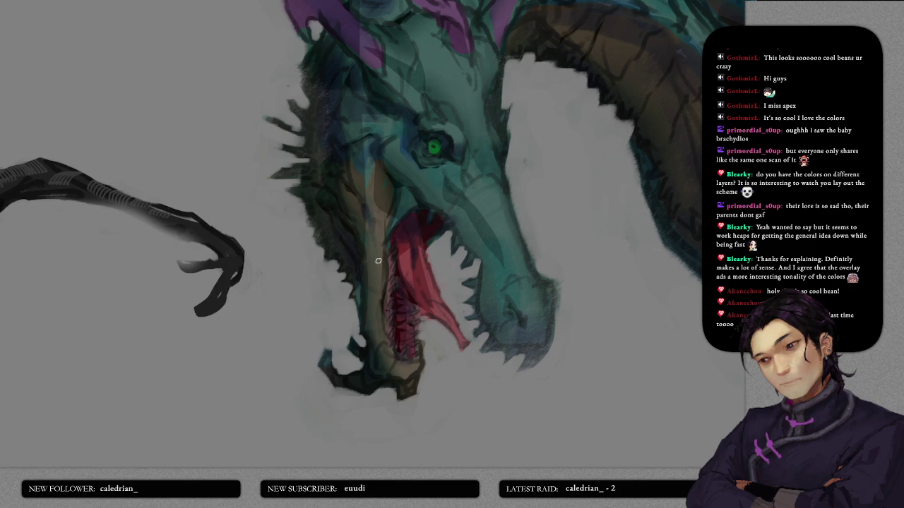
- Repaint the tops of the left, middle and right horns in lighter bluish purple
drag(370, 277, 393, 376)
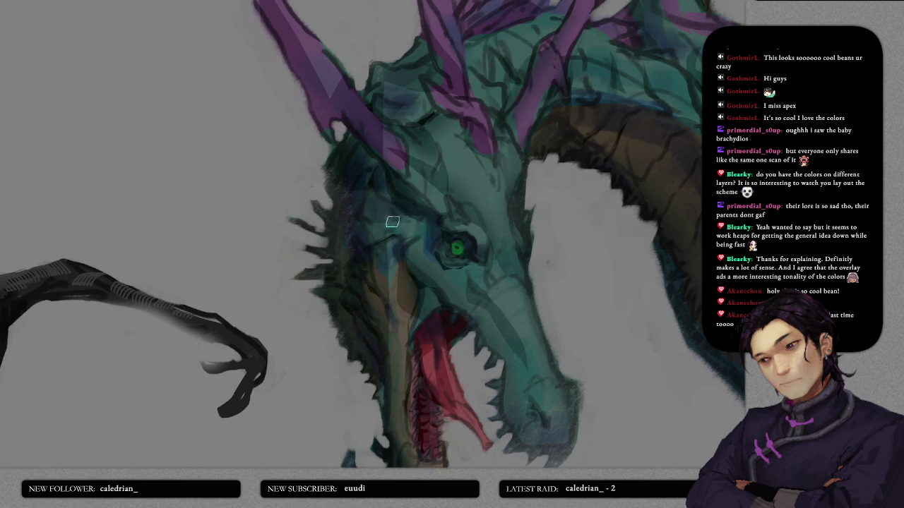
drag(431, 209, 425, 330)
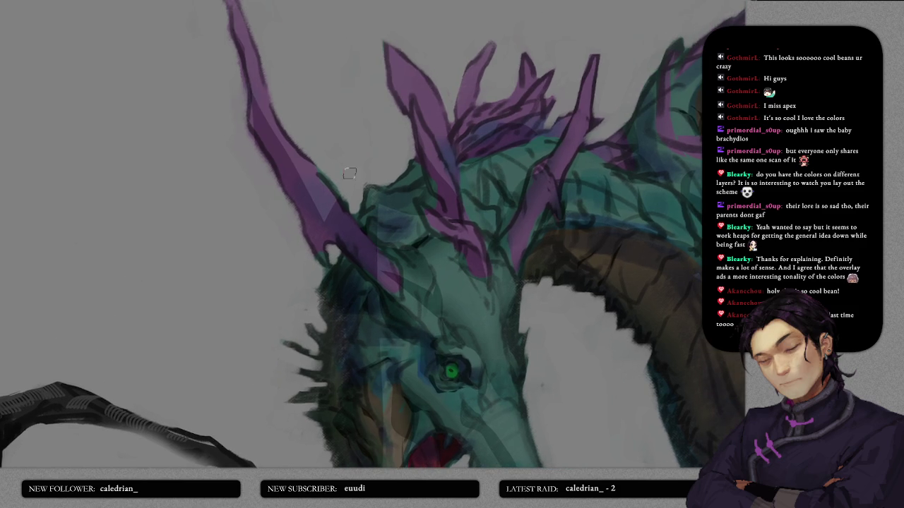
drag(351, 180, 354, 279)
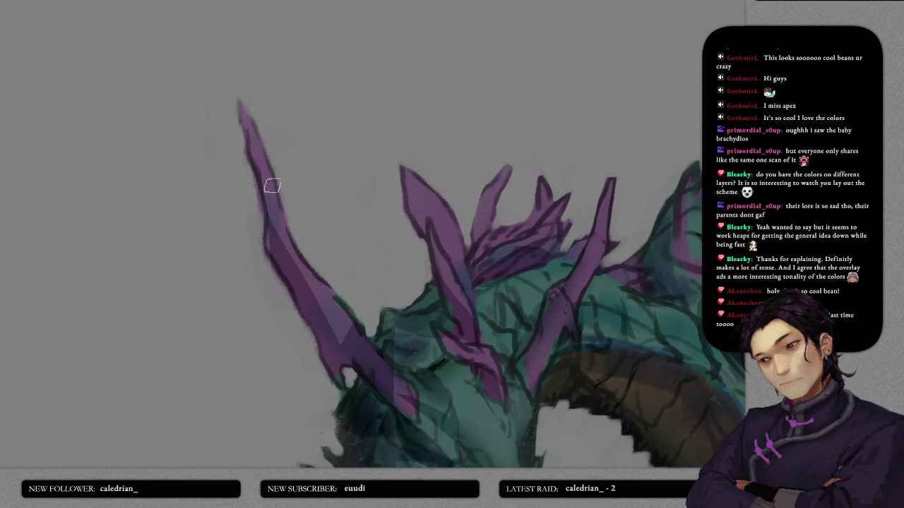
drag(271, 236, 254, 125)
drag(429, 227, 429, 202)
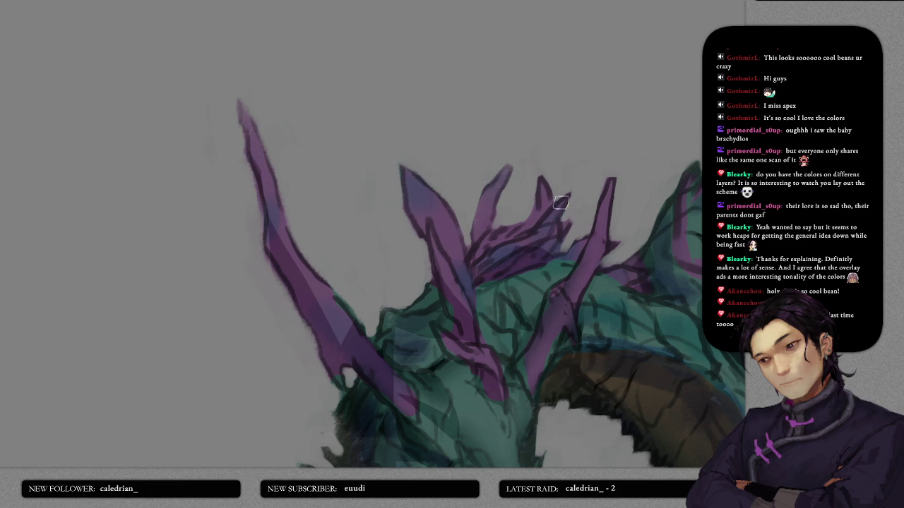
drag(545, 197, 514, 165)
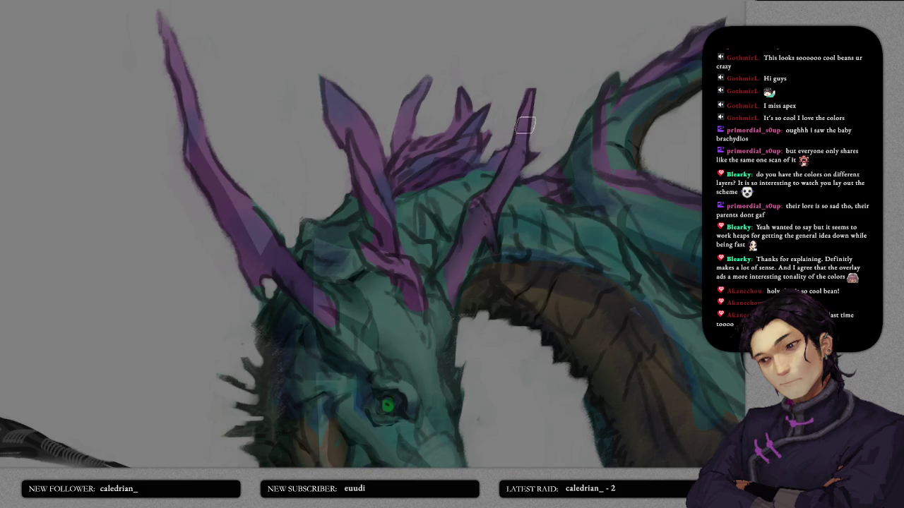
drag(532, 92, 511, 162)
mouse_move(555, 181)
mouse_down()
mouse_move(525, 151)
mouse_move(547, 228)
mouse_up()
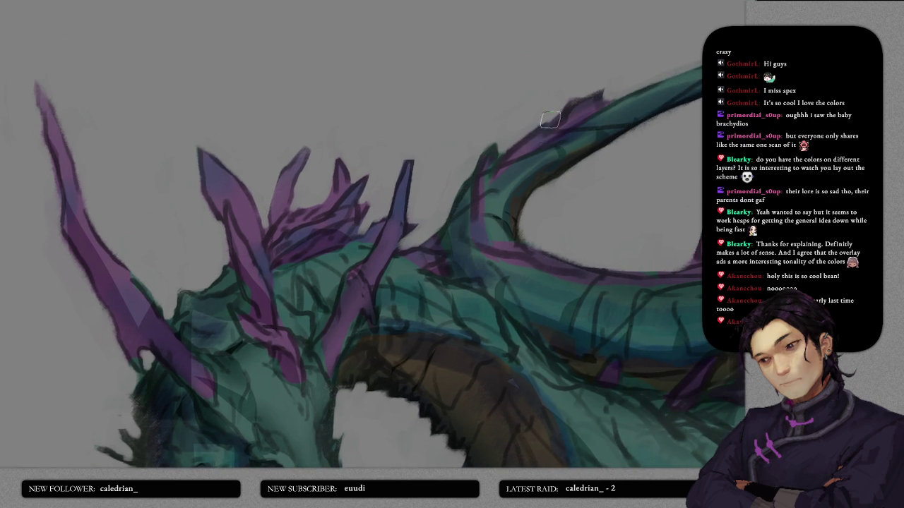
drag(732, 254, 491, 175)
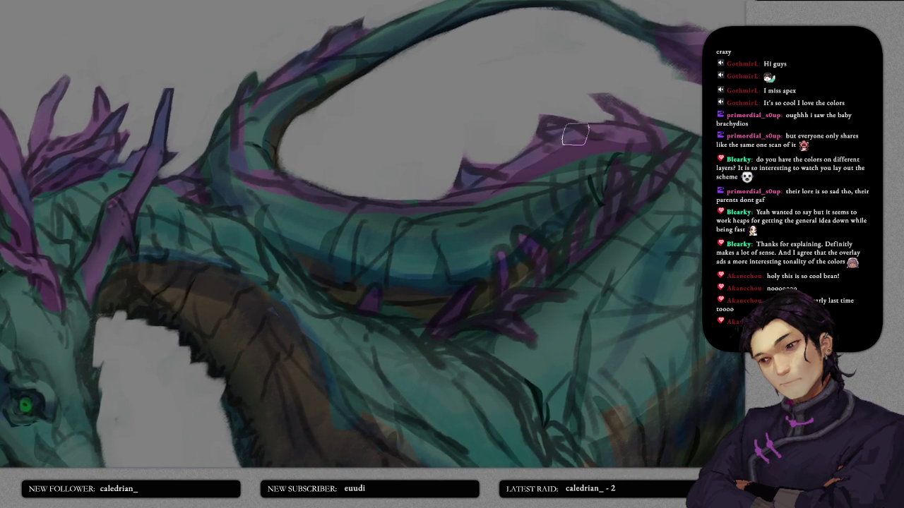
drag(645, 115, 447, 181)
key(bracketright)
key(bracketright)
key(bracketright)
drag(393, 111, 531, 149)
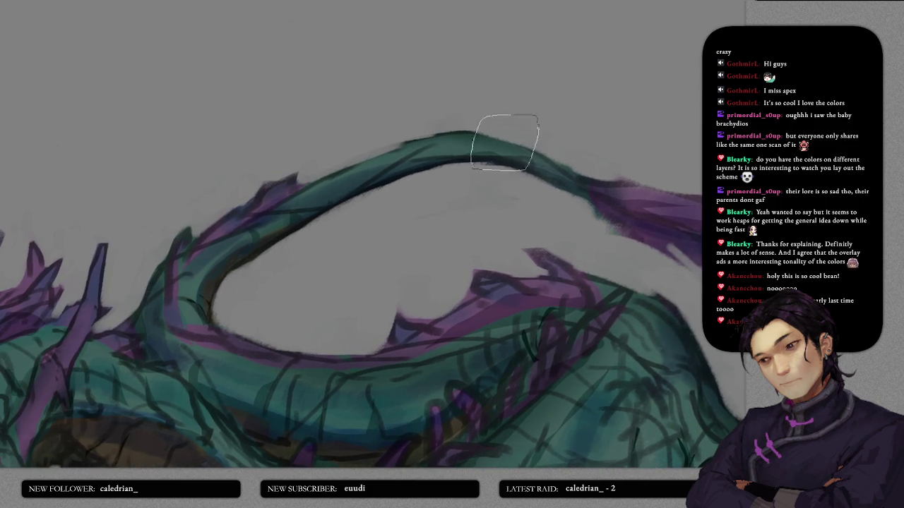
mouse_move(433, 199)
mouse_down()
mouse_move(545, 141)
mouse_move(468, 170)
mouse_move(321, 159)
mouse_move(303, 182)
mouse_up()
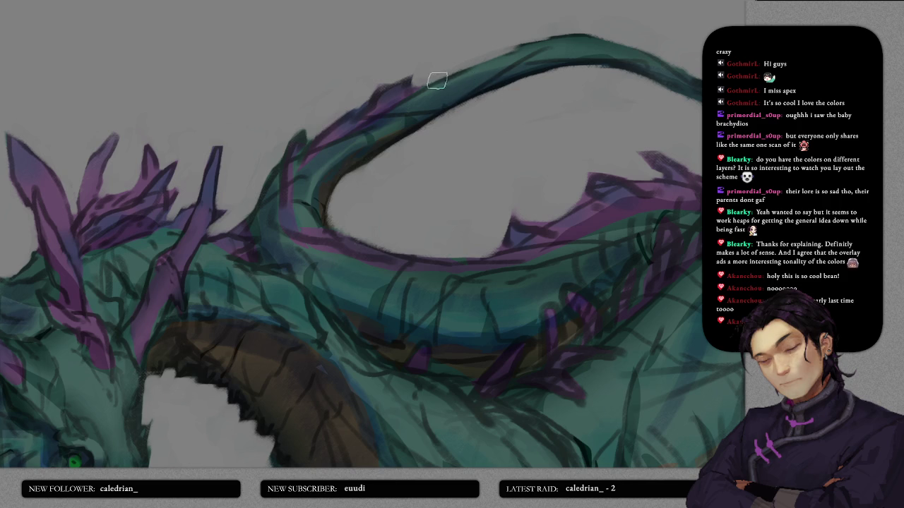
mouse_move(596, 37)
mouse_down()
mouse_move(561, 81)
mouse_move(459, 91)
mouse_up()
key(bracketright)
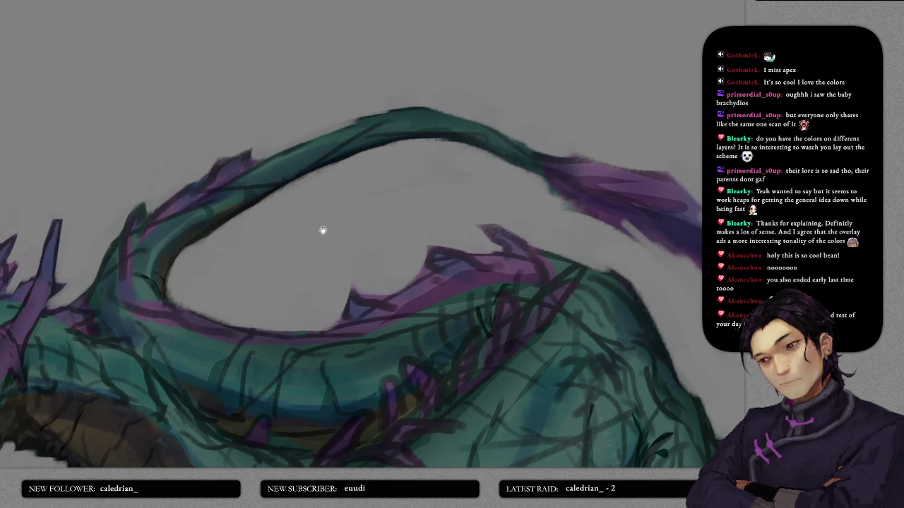
drag(327, 228, 426, 155)
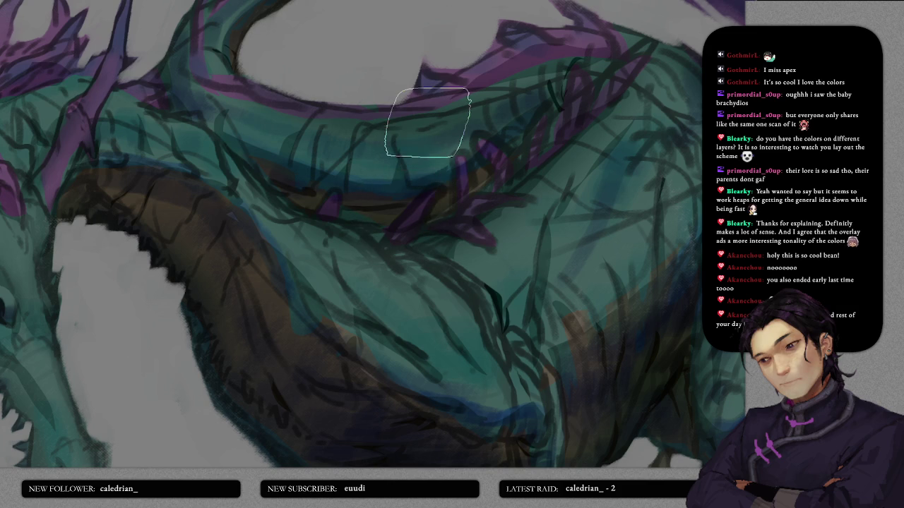
mouse_move(414, 187)
mouse_down()
mouse_move(384, 146)
mouse_move(366, 148)
mouse_move(366, 221)
mouse_up()
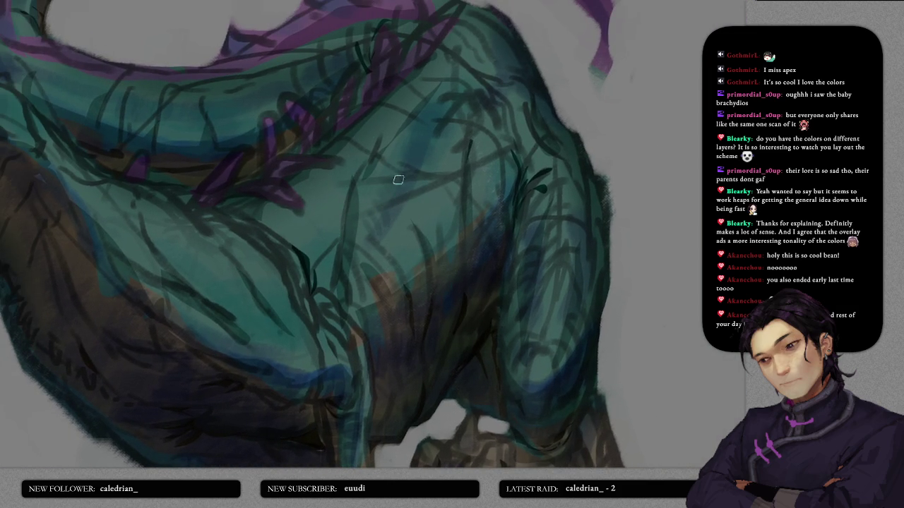
key(ctrl+0)
scroll(458, 215, down, 2)
scroll(339, 241, up, 4)
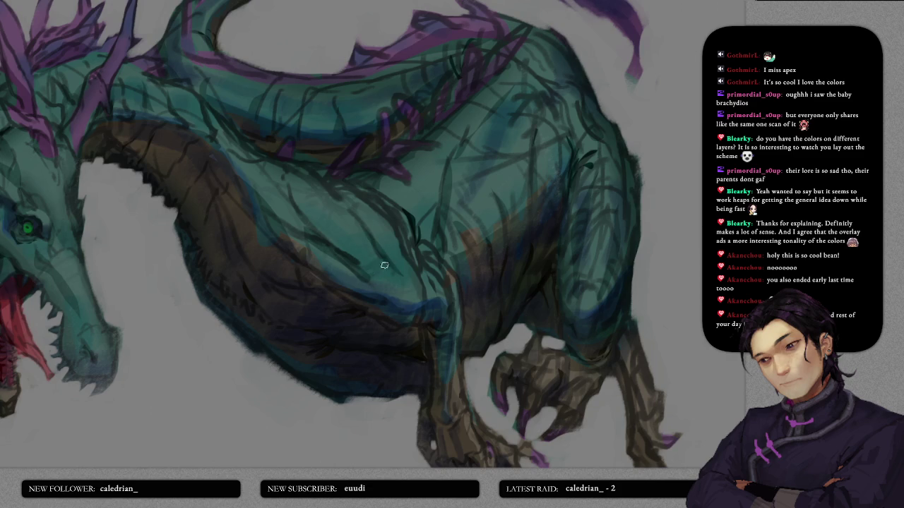
scroll(381, 273, up, 2)
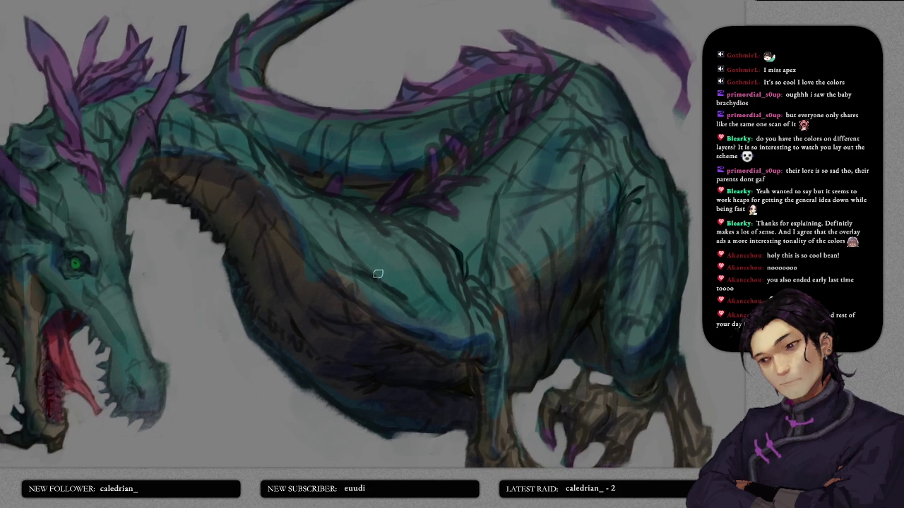
scroll(321, 247, up, 1)
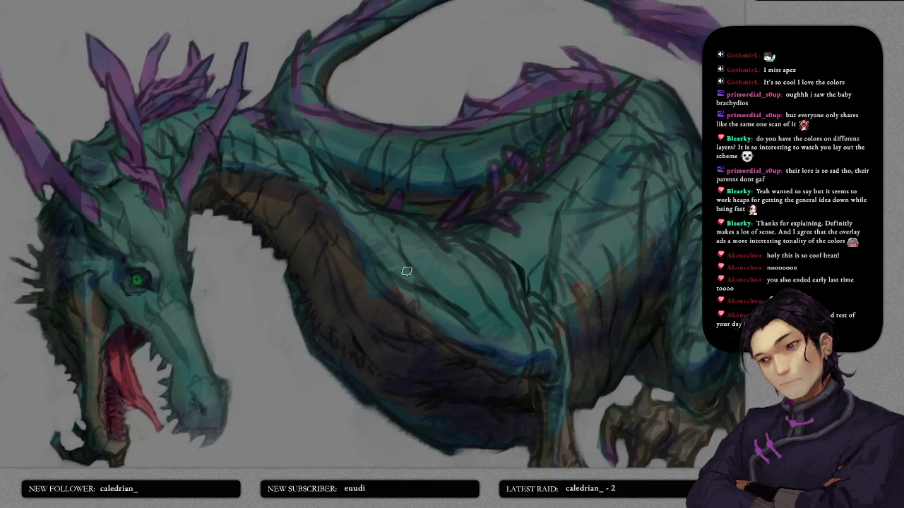
scroll(354, 233, up, 1)
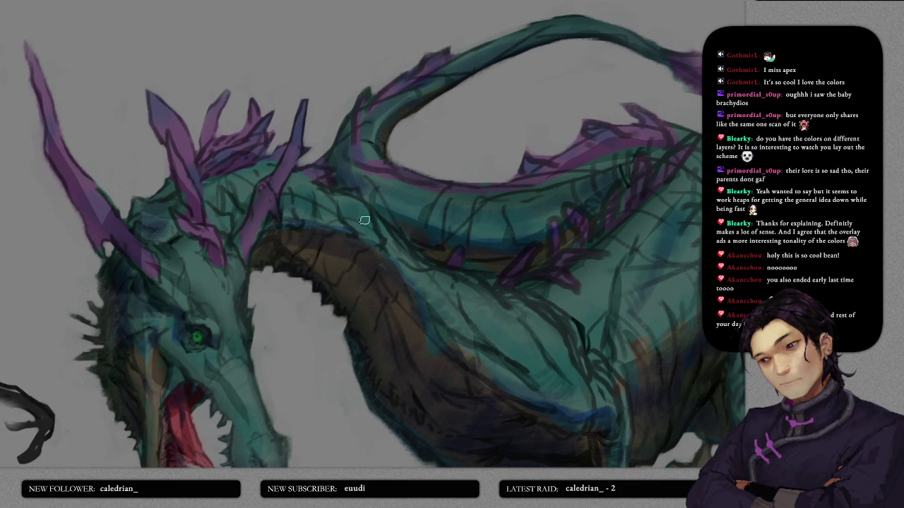
scroll(392, 214, down, 2)
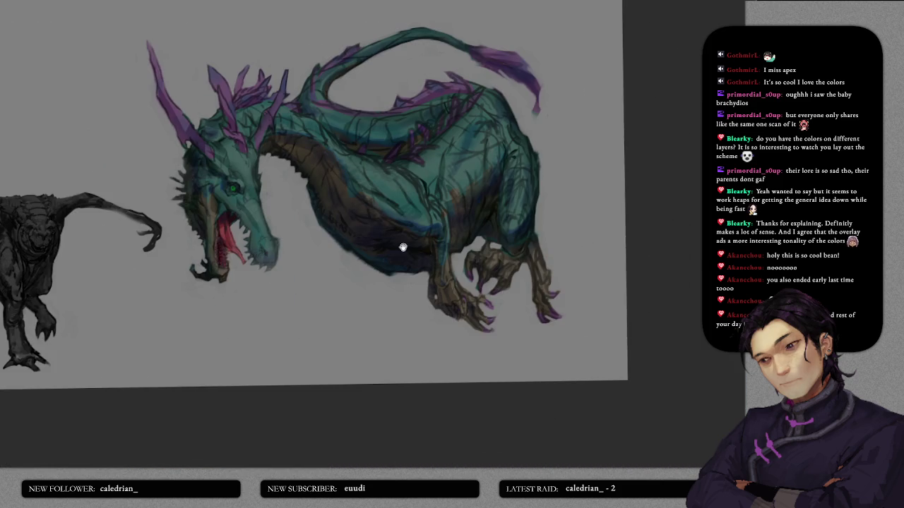
scroll(404, 247, down, 1)
drag(399, 230, 433, 201)
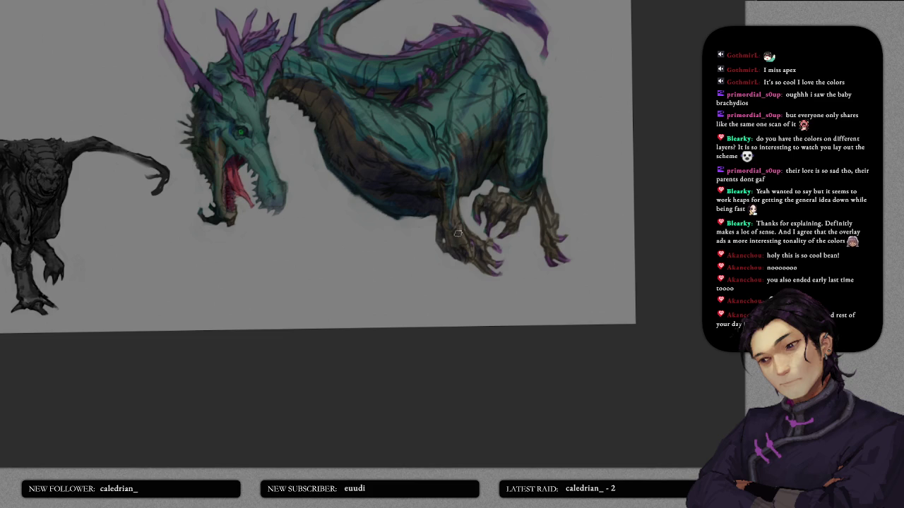
scroll(509, 215, down, 2)
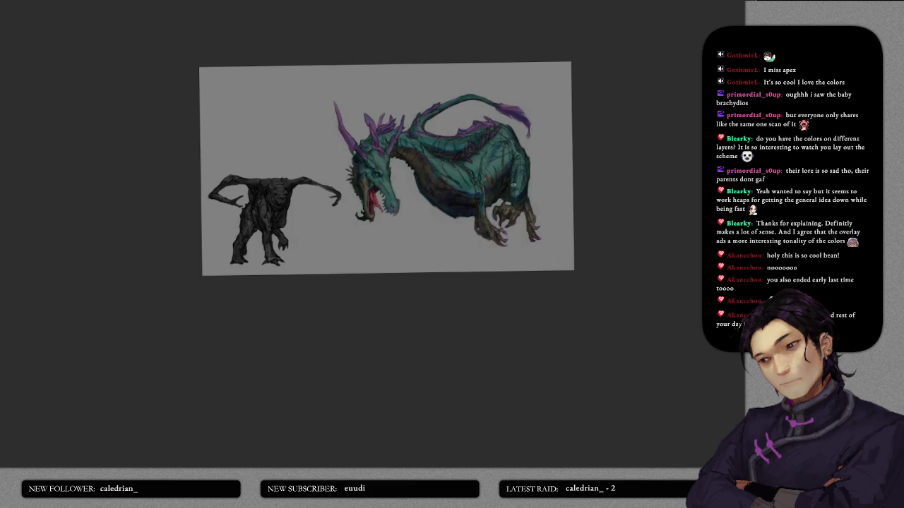
scroll(513, 183, up, 3)
scroll(432, 204, down, 1)
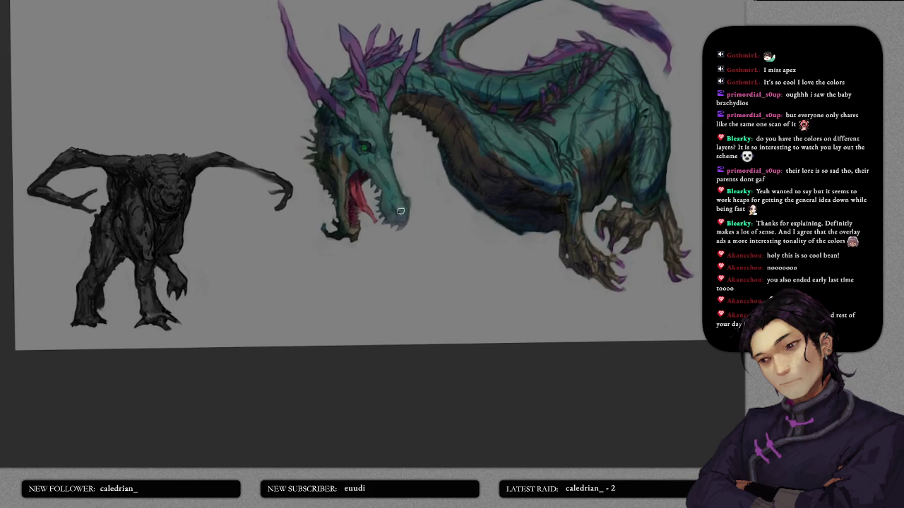
drag(417, 188, 399, 289)
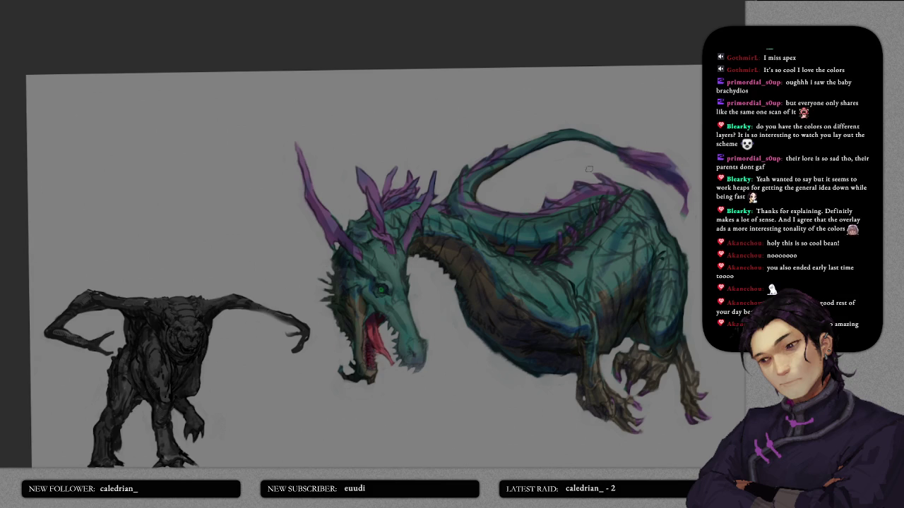
scroll(489, 231, up, 2)
scroll(384, 247, up, 2)
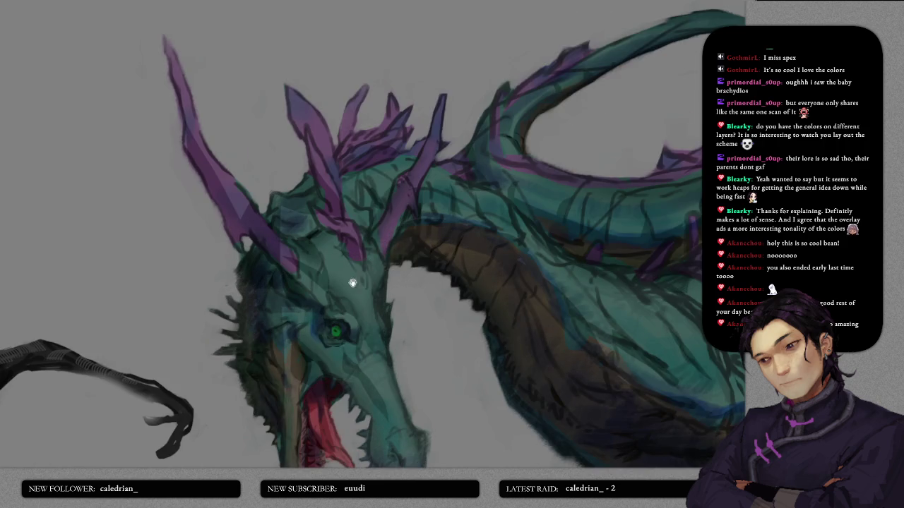
- Edge the forehead spike with pink rim light and add short pink strokes on the head's side
scroll(384, 247, up, 2)
drag(358, 130, 356, 300)
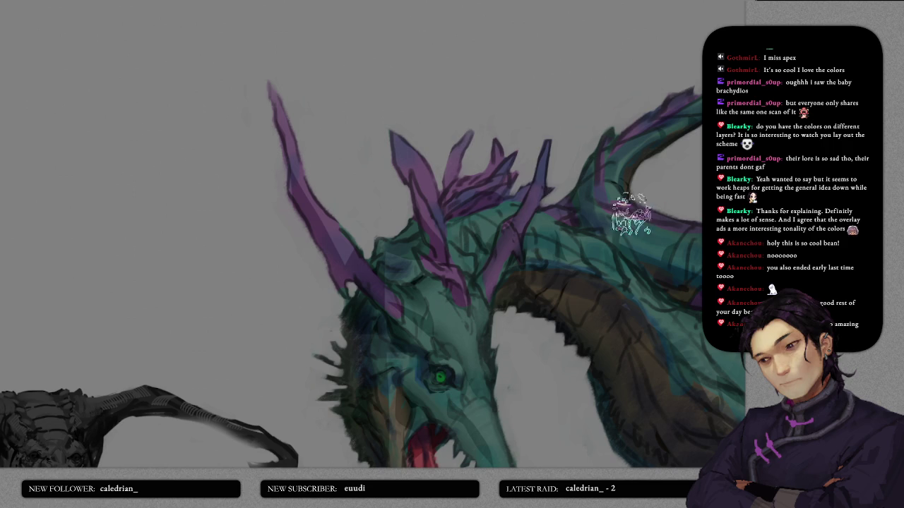
drag(390, 132, 398, 179)
drag(390, 130, 414, 210)
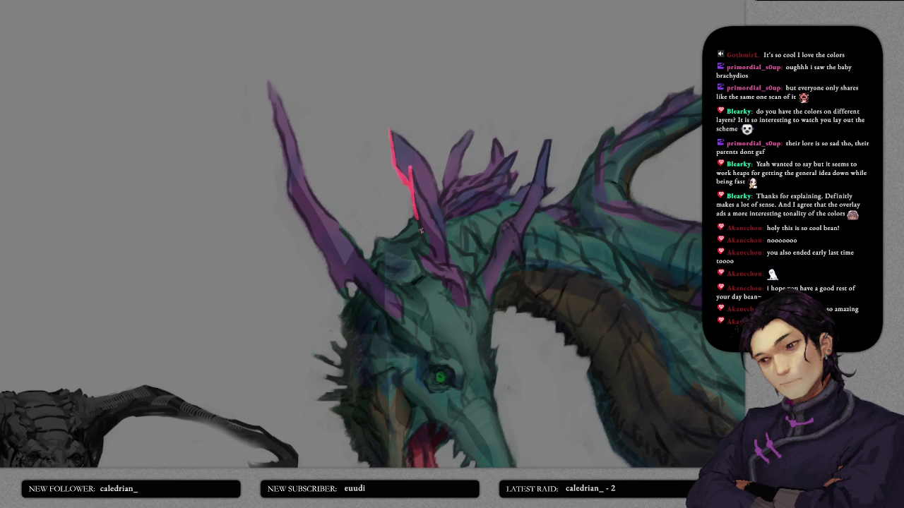
mouse_move(378, 242)
mouse_down()
mouse_move(379, 255)
mouse_move(415, 219)
mouse_up()
mouse_move(395, 268)
mouse_down()
mouse_move(370, 197)
mouse_move(436, 219)
mouse_move(436, 231)
mouse_up()
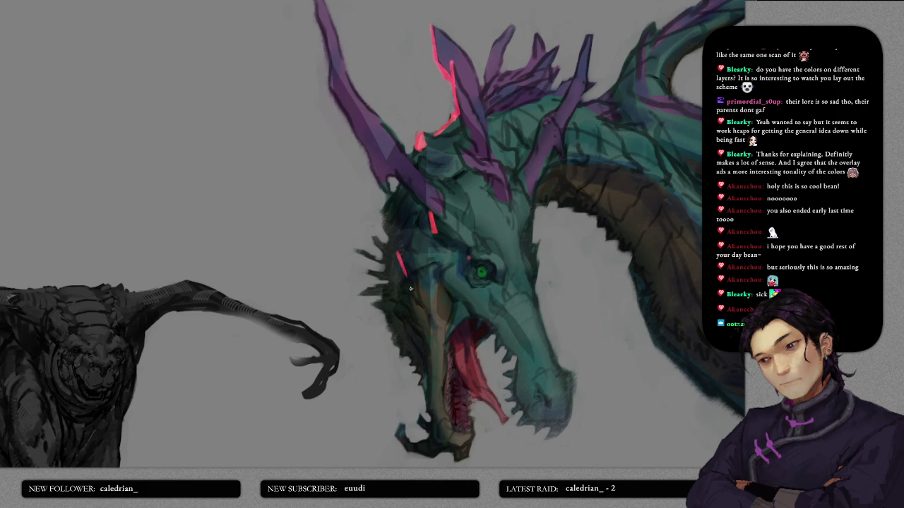
drag(409, 246, 413, 234)
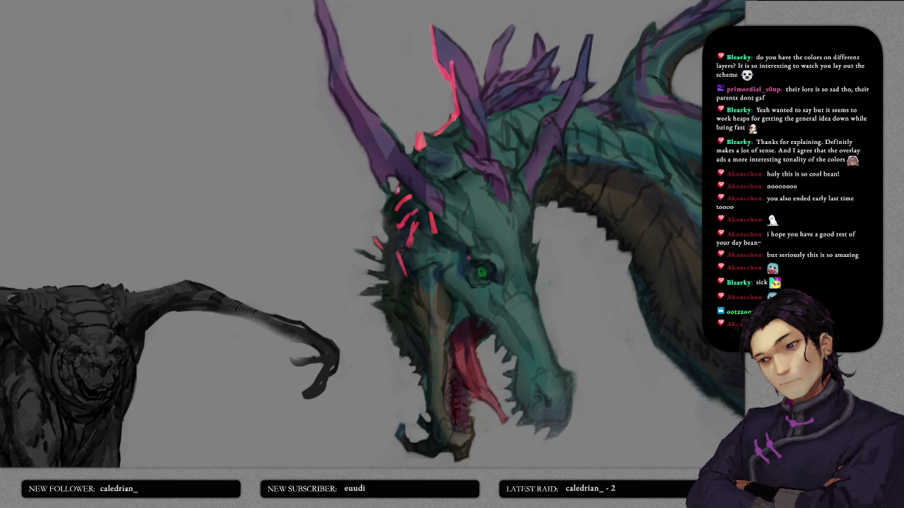
scroll(468, 180, down, 3)
scroll(469, 179, down, 2)
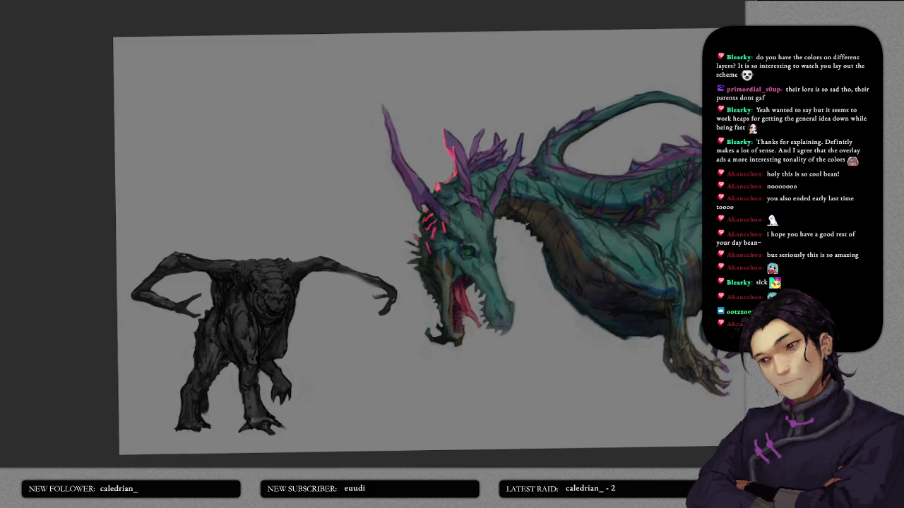
- Dab a small pink highlight on the neck edge near the jaw
scroll(516, 238, up, 2)
scroll(516, 238, up, 4)
mouse_move(516, 238)
mouse_down()
mouse_move(434, 177)
mouse_move(396, 211)
mouse_up()
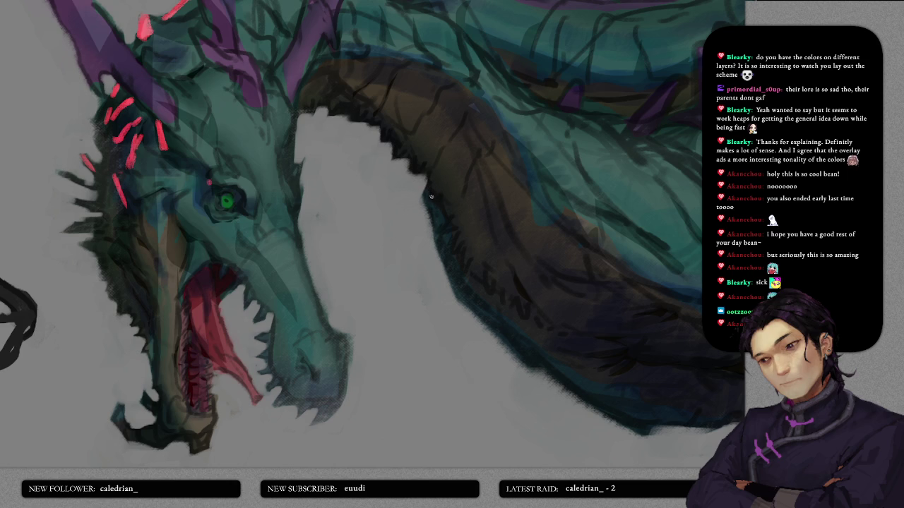
click(431, 196)
- Add a pink stroke near the eye and a branching pink line below the horn
scroll(414, 238, left, 3)
scroll(412, 208, left, 3)
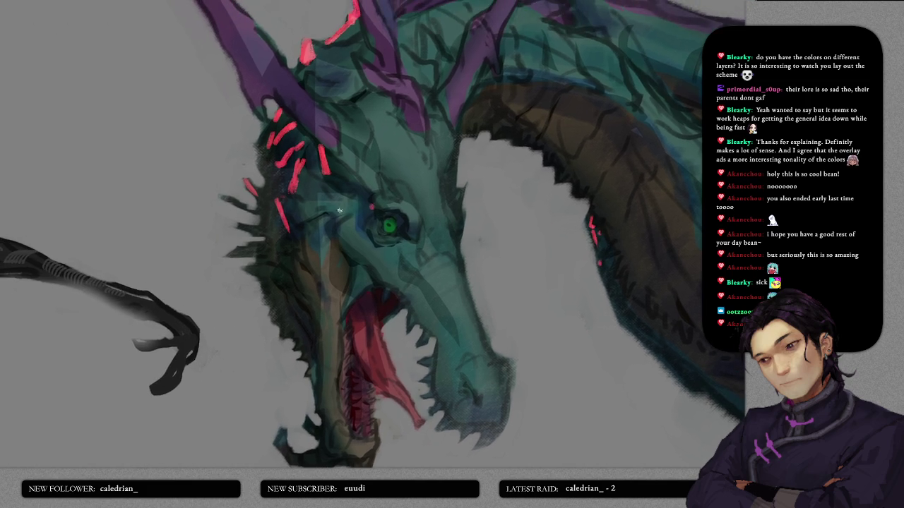
scroll(344, 212, left, 2)
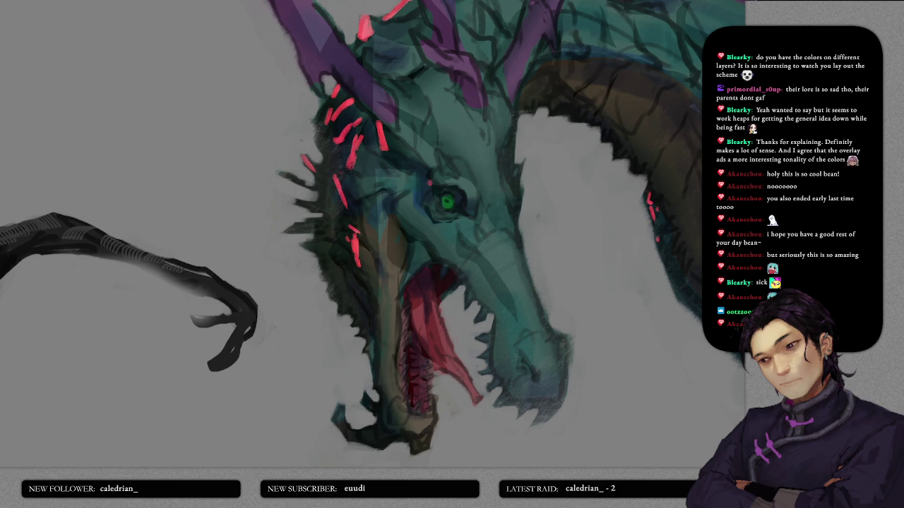
drag(401, 195, 396, 212)
drag(356, 169, 407, 230)
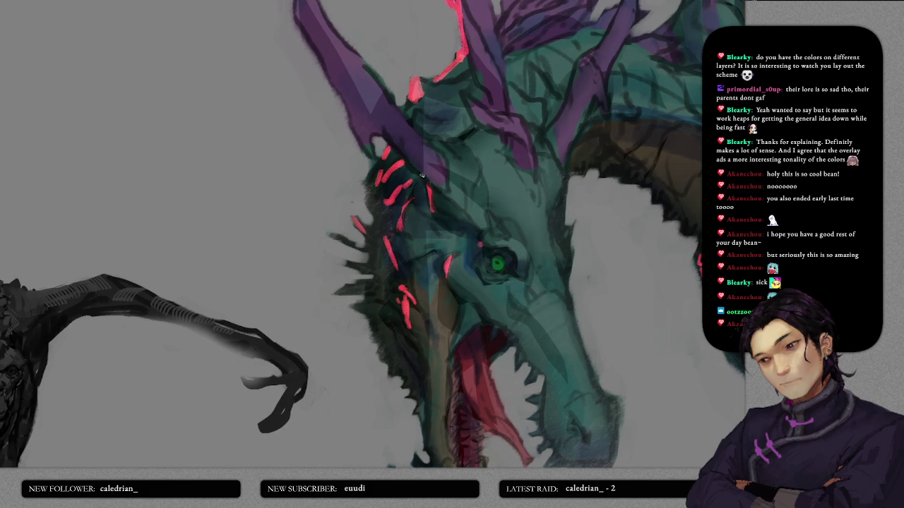
drag(407, 160, 447, 201)
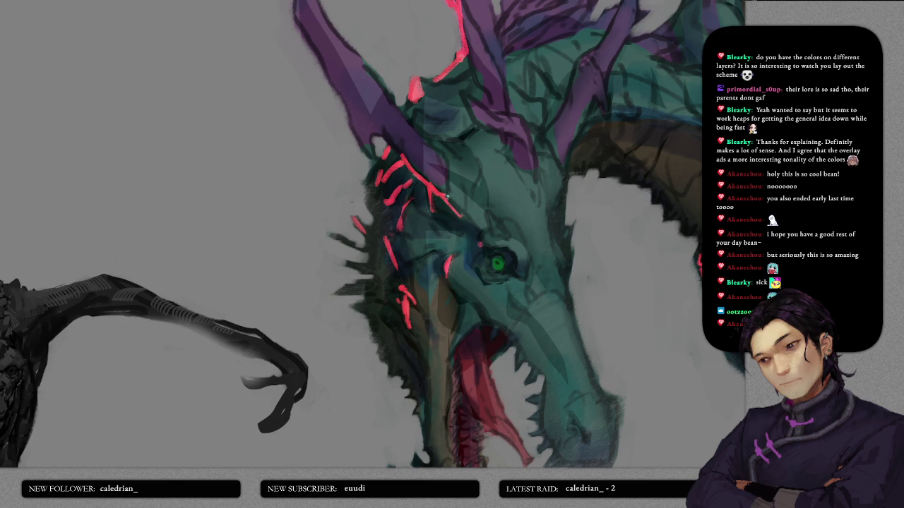
scroll(465, 221, up, 5)
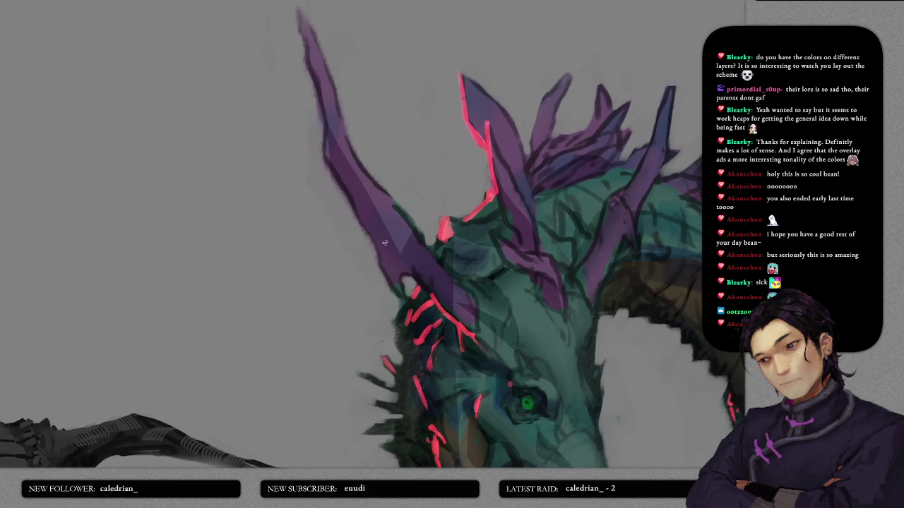
- Trace the long horn's left edge with pink rim light from base to tip
drag(348, 203, 399, 297)
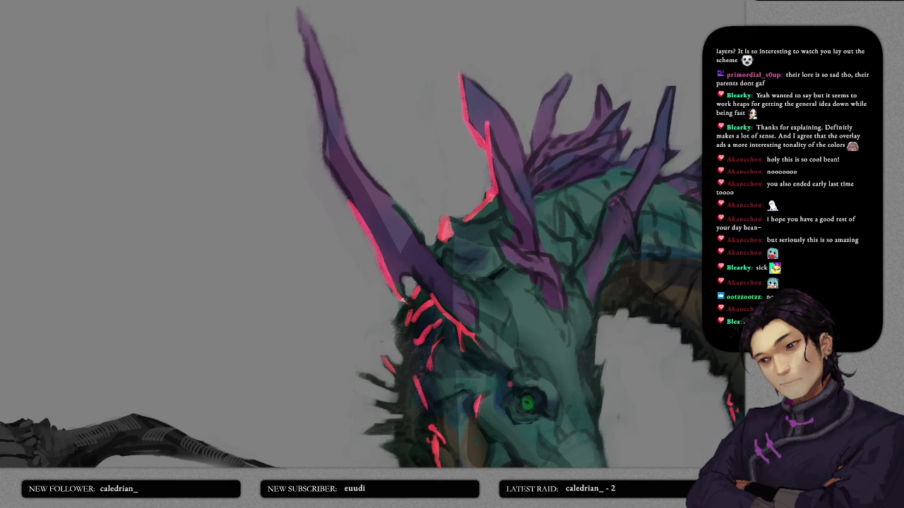
drag(379, 230, 377, 279)
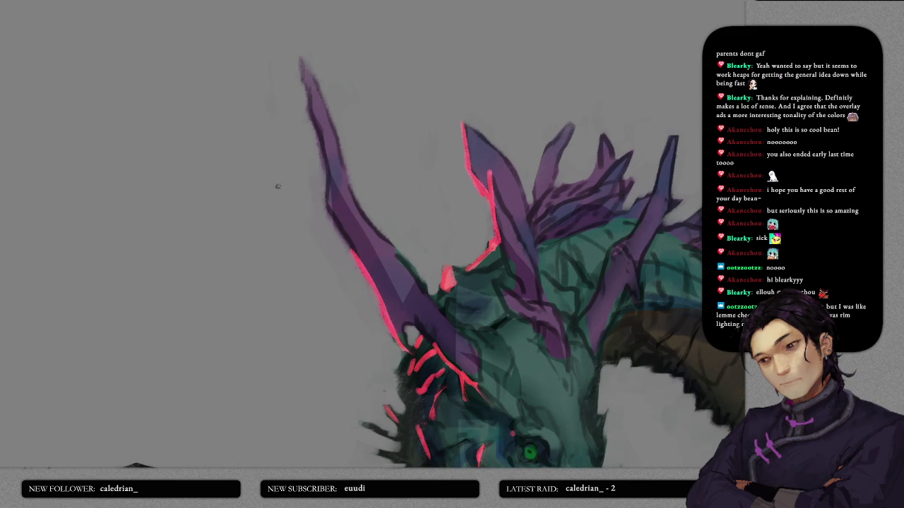
drag(323, 210, 353, 250)
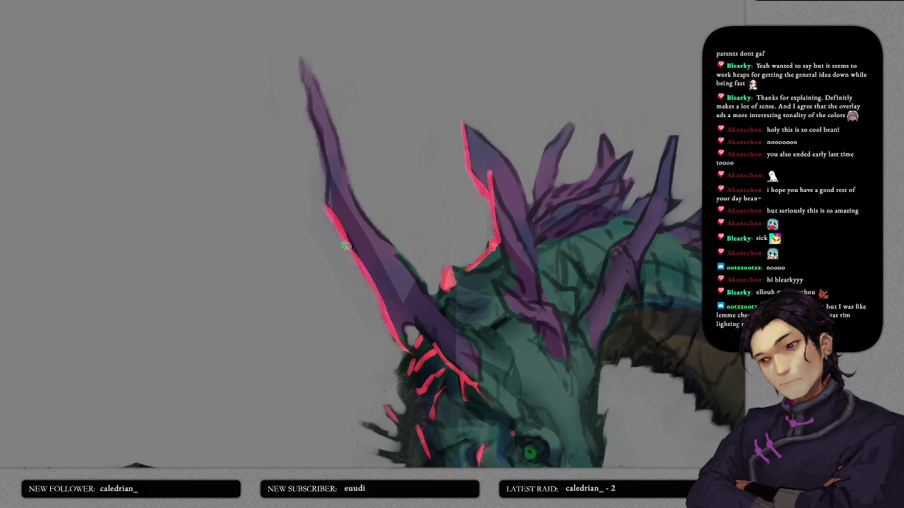
drag(325, 188, 300, 59)
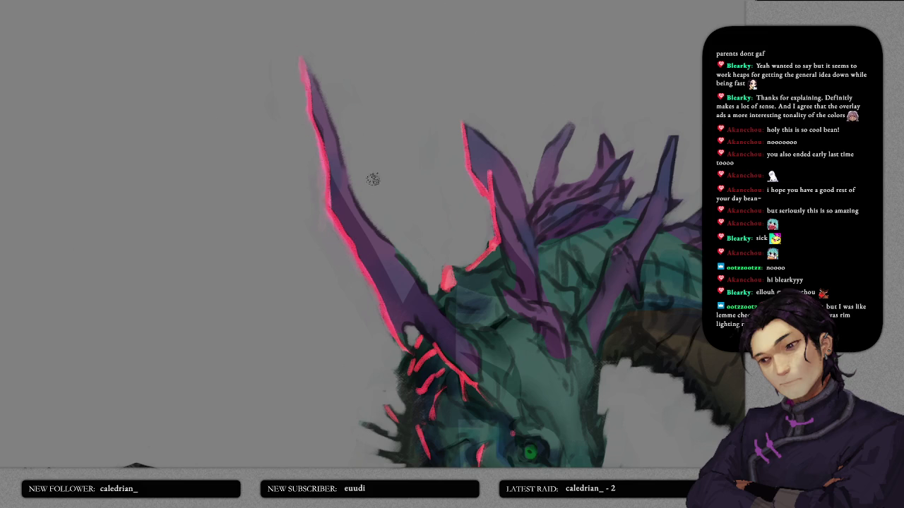
scroll(388, 204, down, 5)
- Add a curved pink stroke at the horn edge with a thin dark line along its vein
scroll(388, 204, down, 2)
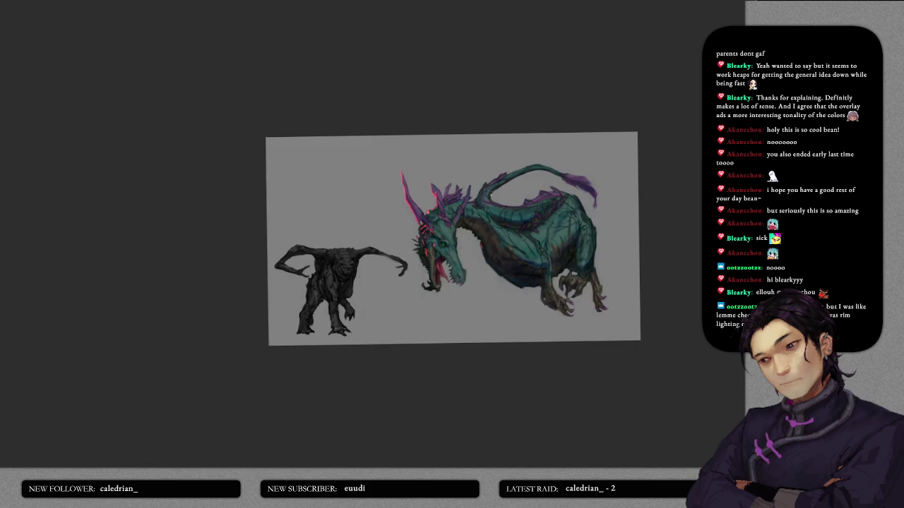
scroll(455, 173, up, 3)
scroll(455, 173, up, 2)
scroll(455, 173, up, 2)
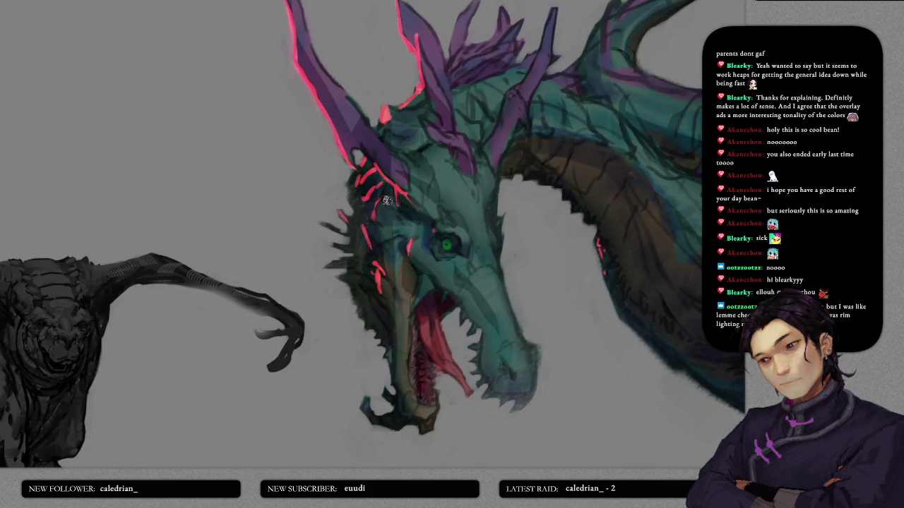
scroll(386, 204, up, 3)
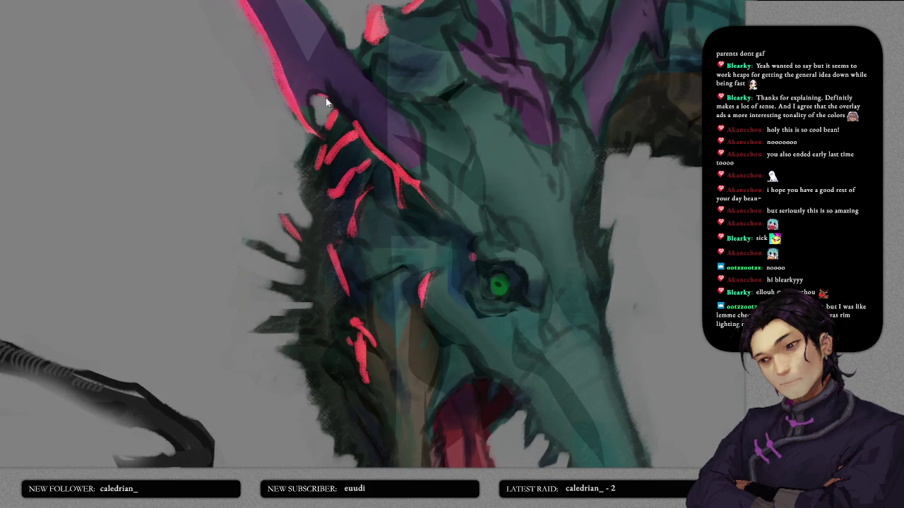
mouse_move(316, 98)
mouse_down()
mouse_move(337, 92)
mouse_move(361, 124)
mouse_up()
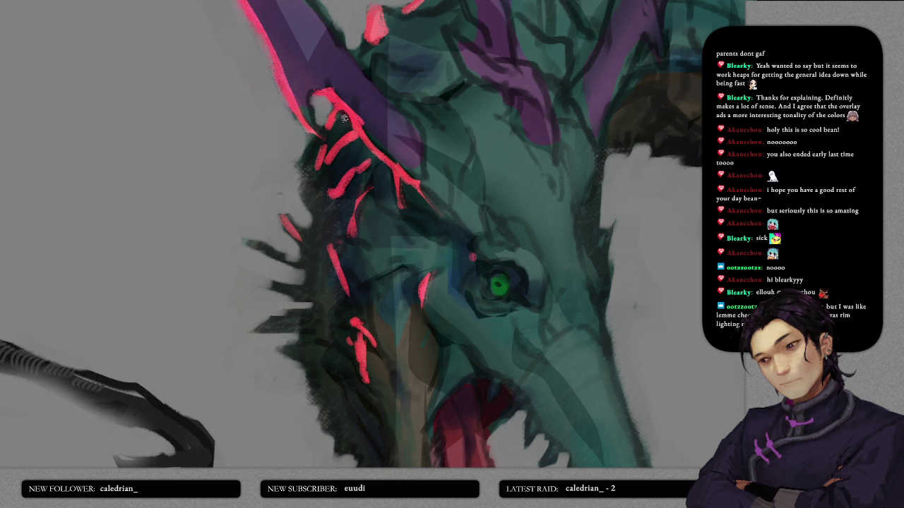
drag(362, 130, 389, 161)
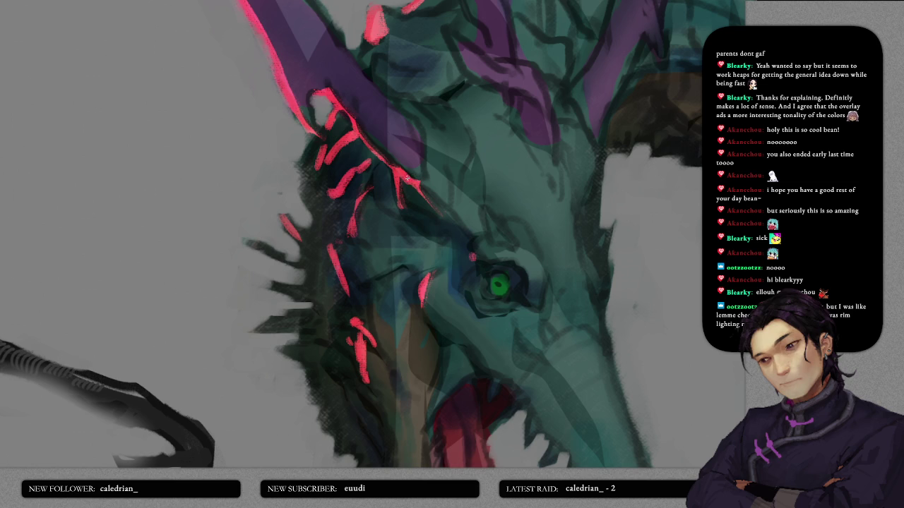
- Paint pink rim light down the second horn's edges and a short highlight near the brow
drag(433, 163, 410, 199)
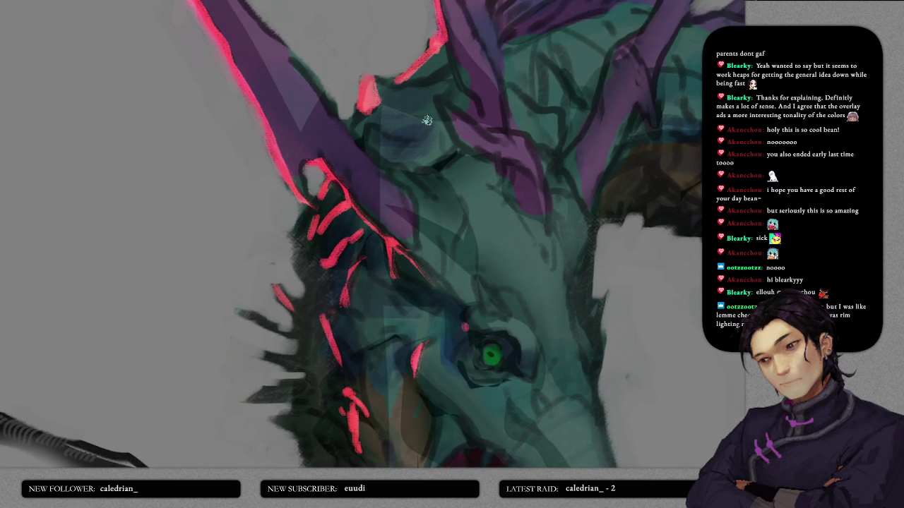
drag(420, 131, 390, 175)
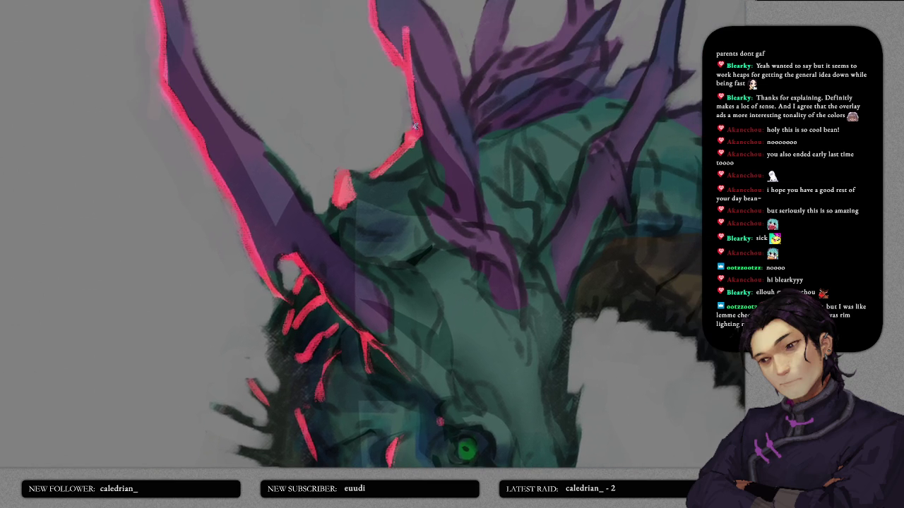
mouse_move(415, 130)
mouse_down()
mouse_move(452, 197)
mouse_move(434, 241)
mouse_up()
drag(410, 193, 435, 242)
drag(343, 218, 339, 252)
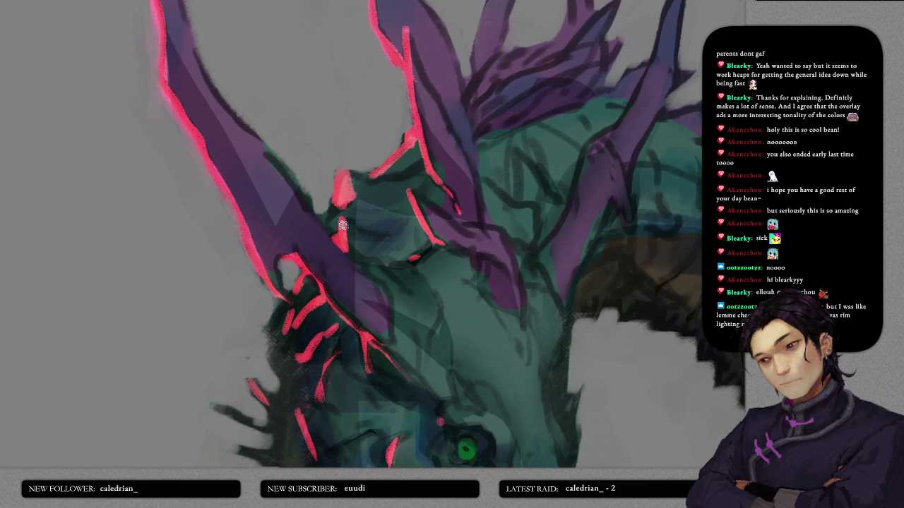
- Paint a pink spike on the dragon's neck and fill out its tip
scroll(452, 201, down, 3)
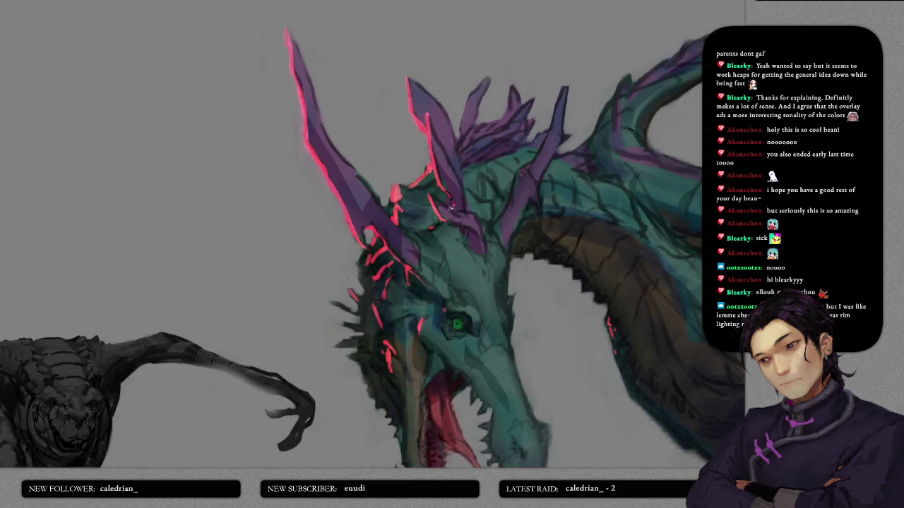
scroll(458, 225, down, 3)
scroll(443, 245, down, 2)
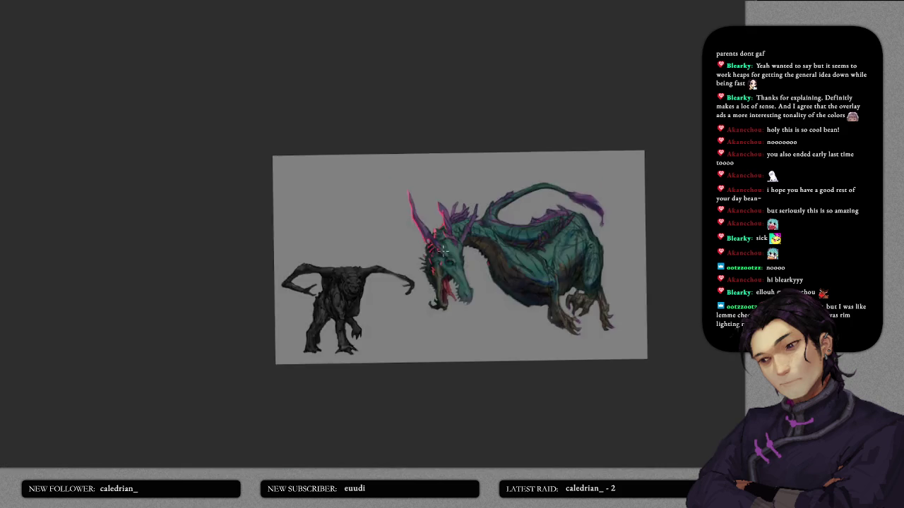
scroll(443, 245, down, 2)
scroll(442, 245, up, 5)
scroll(443, 245, up, 3)
scroll(442, 245, down, 2)
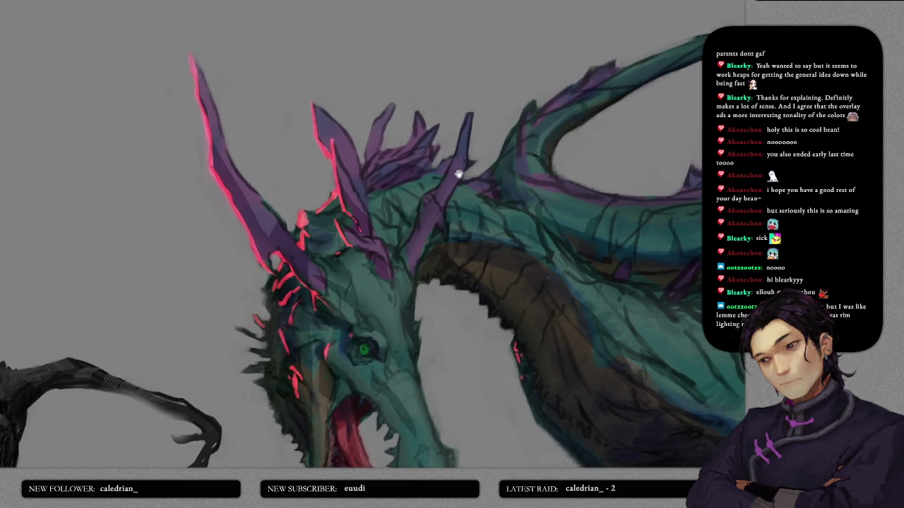
scroll(420, 155, up, 2)
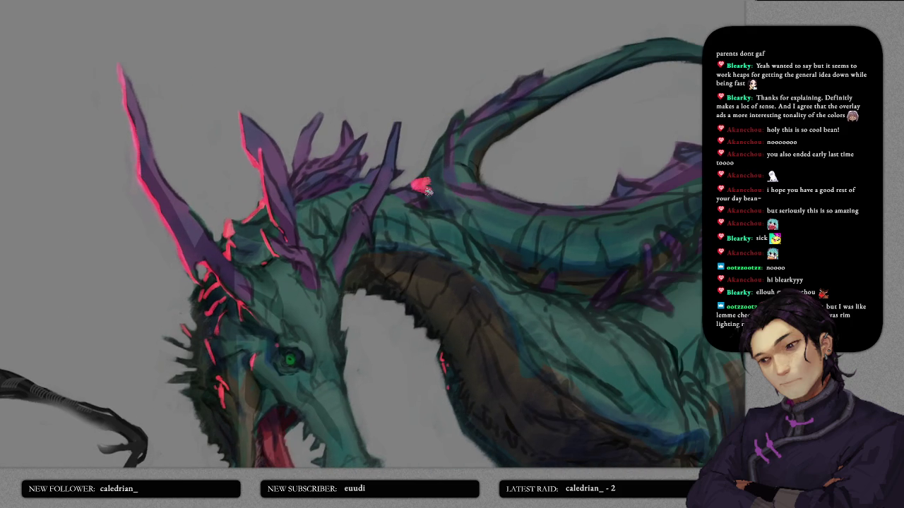
mouse_move(432, 206)
mouse_down()
mouse_move(424, 165)
mouse_move(445, 131)
mouse_up()
drag(440, 196, 446, 132)
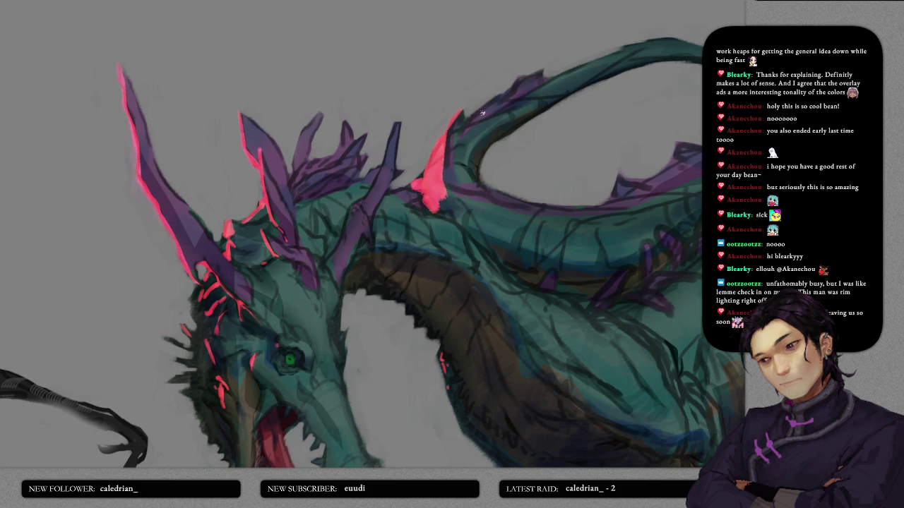
- Paint a thick, long pink rim-light stroke along the neck's underside
scroll(508, 88, right, 5)
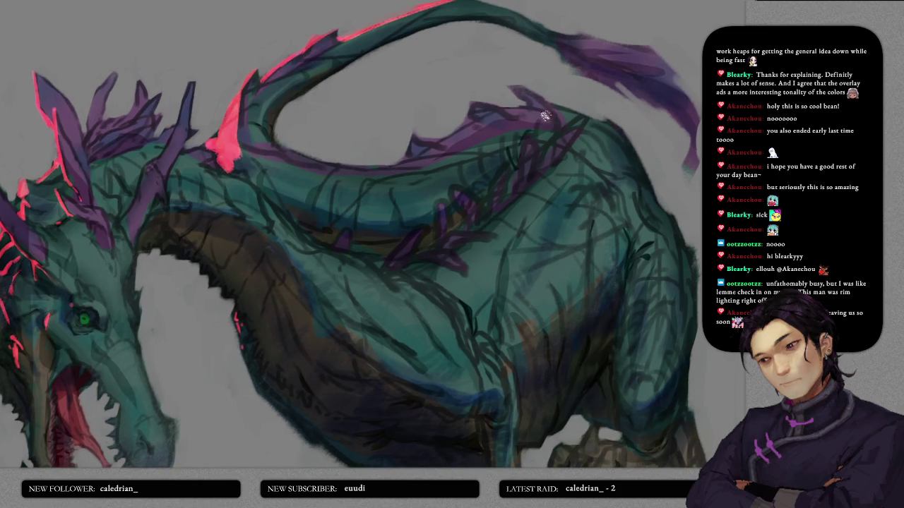
scroll(507, 111, down, 3)
scroll(516, 195, down, 2)
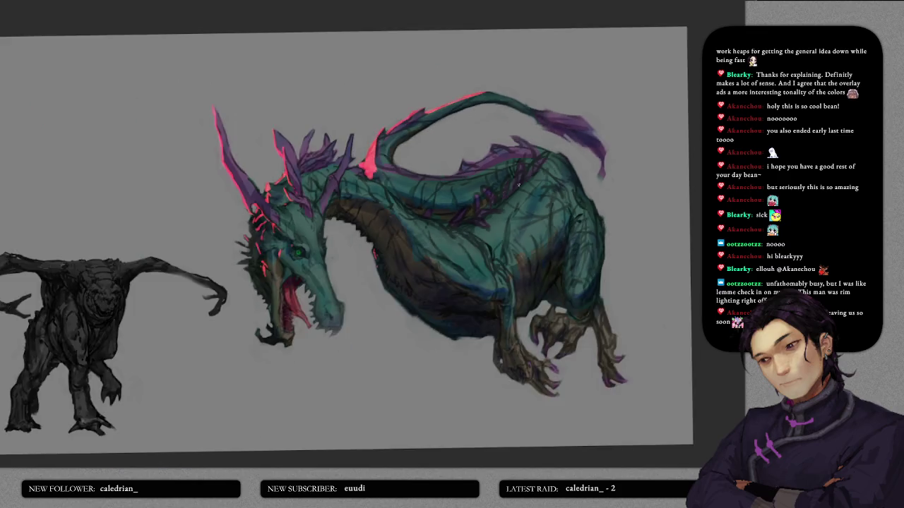
scroll(516, 196, down, 2)
scroll(496, 223, up, 5)
drag(496, 223, 476, 131)
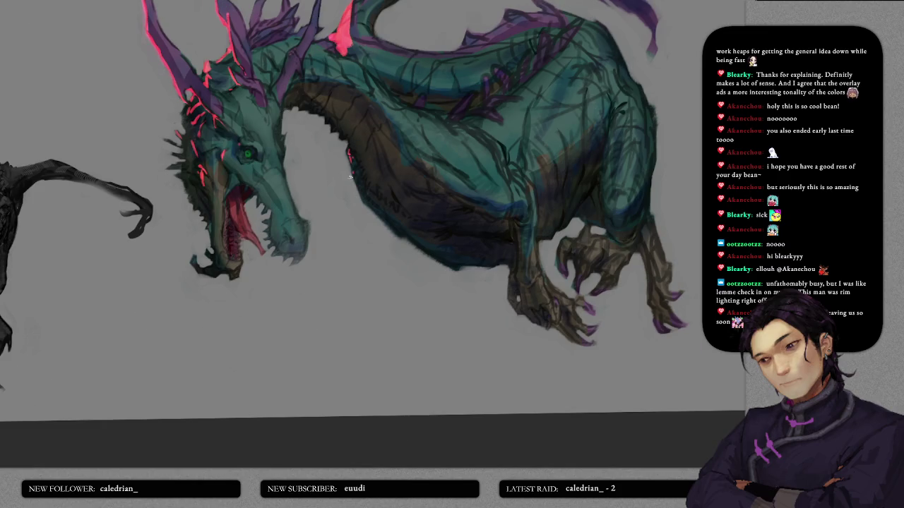
drag(349, 152, 381, 225)
drag(346, 155, 403, 235)
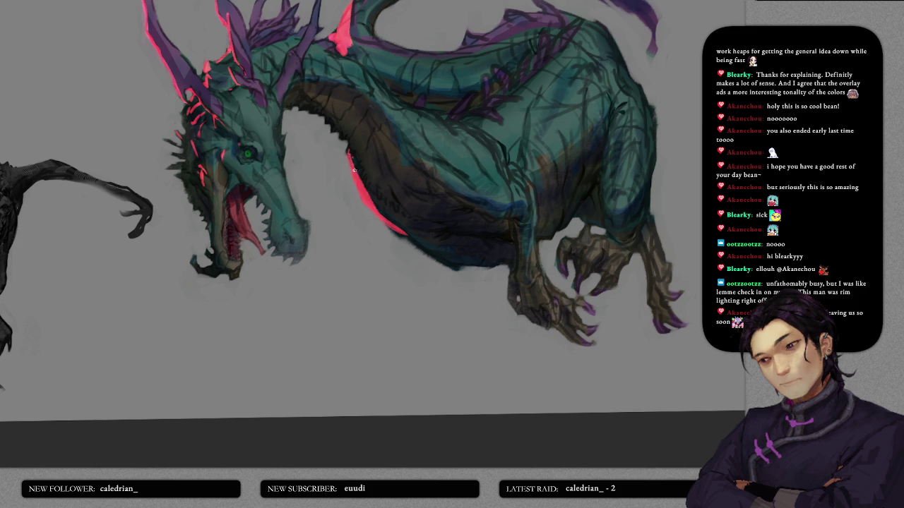
drag(351, 161, 433, 247)
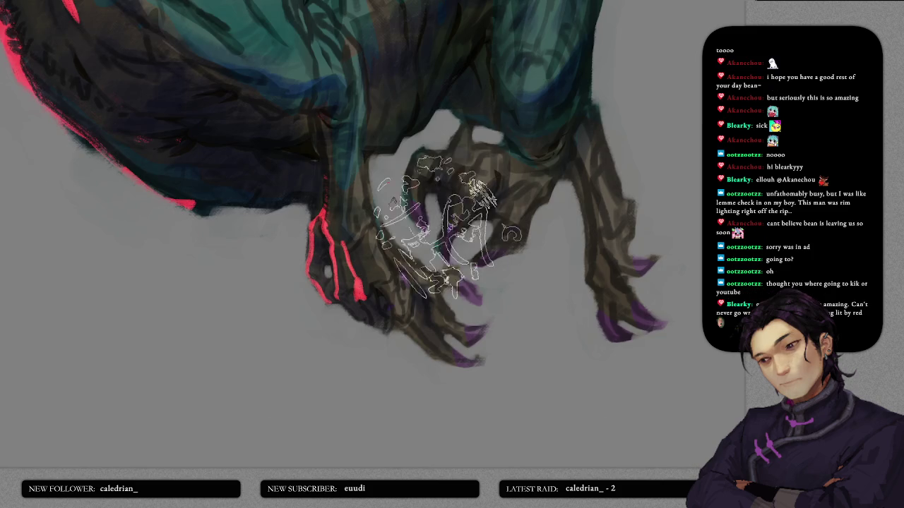
- Add dark paint beside the front claw and extend its red outline downward
drag(353, 245, 364, 295)
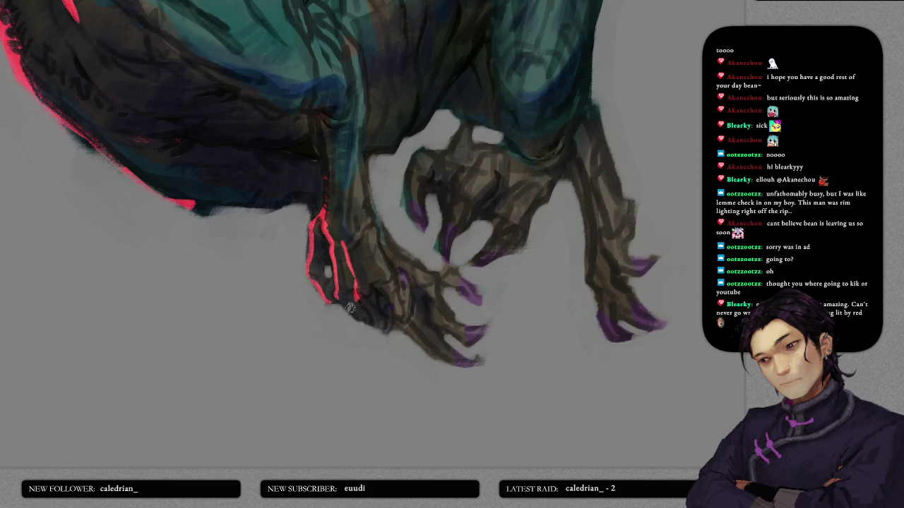
drag(336, 297, 357, 321)
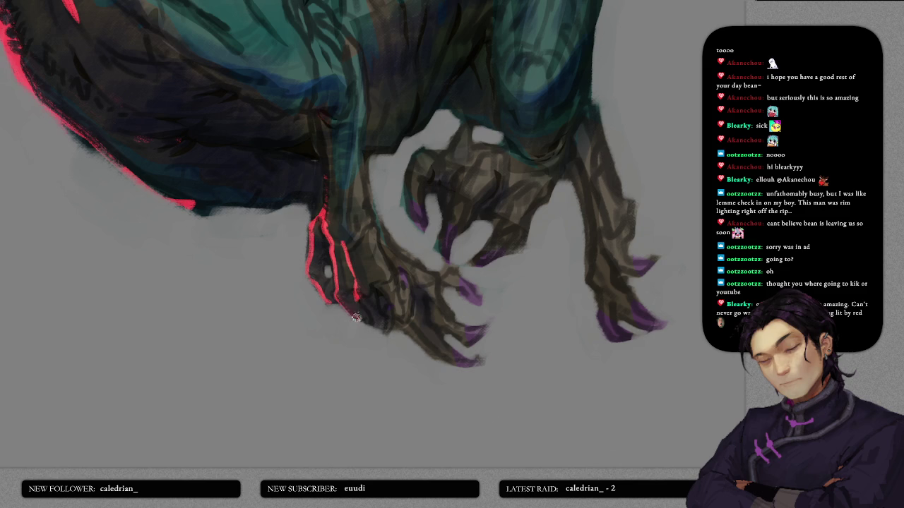
scroll(367, 317, up, 2)
scroll(386, 255, up, 2)
- Repaint the red spine tip on the dragon's back to make it more solid
scroll(386, 255, up, 2)
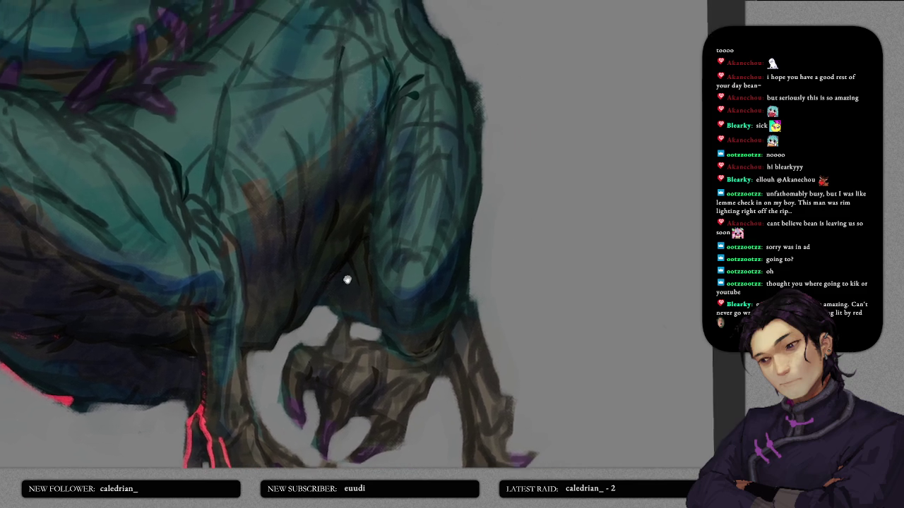
scroll(382, 241, up, 2)
scroll(372, 266, up, 2)
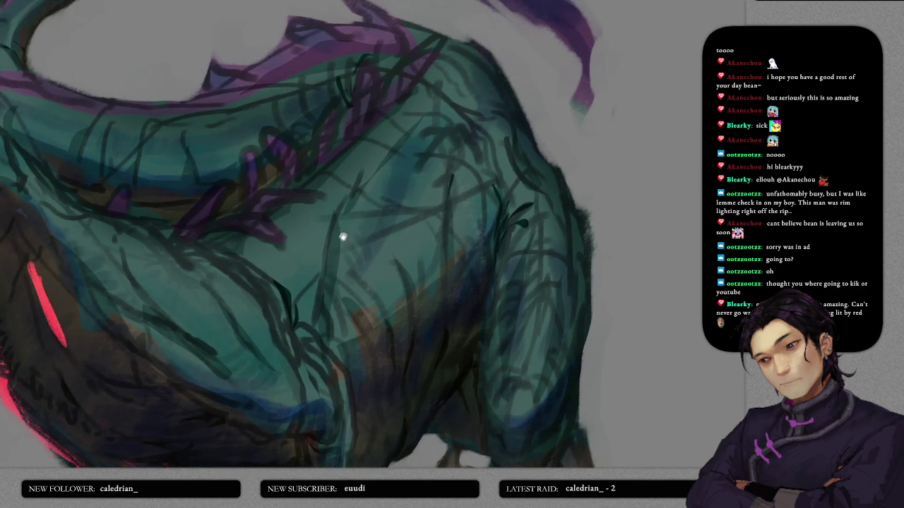
scroll(400, 235, up, 2)
scroll(313, 241, up, 2)
scroll(353, 276, up, 2)
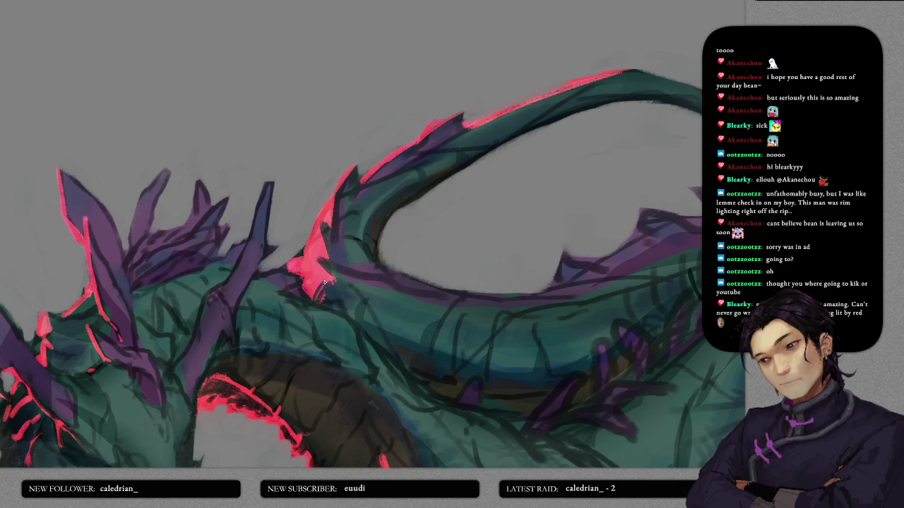
drag(312, 295, 311, 294)
scroll(381, 284, down, 5)
- Lasso the back below the tail, airbrush a pink glow with a large brush, and deselect
drag(507, 282, 454, 242)
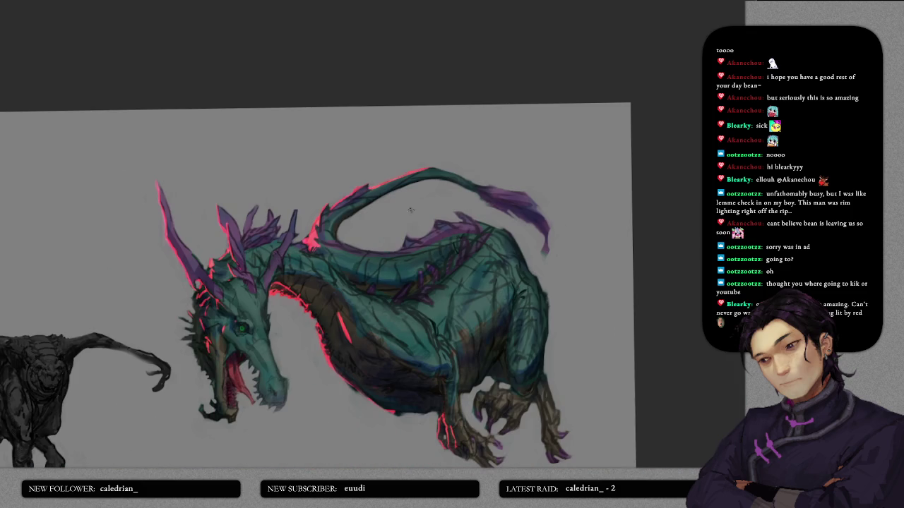
mouse_move(449, 193)
mouse_down()
mouse_move(384, 249)
mouse_move(401, 288)
mouse_move(438, 265)
mouse_up()
mouse_move(480, 234)
mouse_down()
mouse_move(468, 206)
mouse_move(448, 195)
mouse_up()
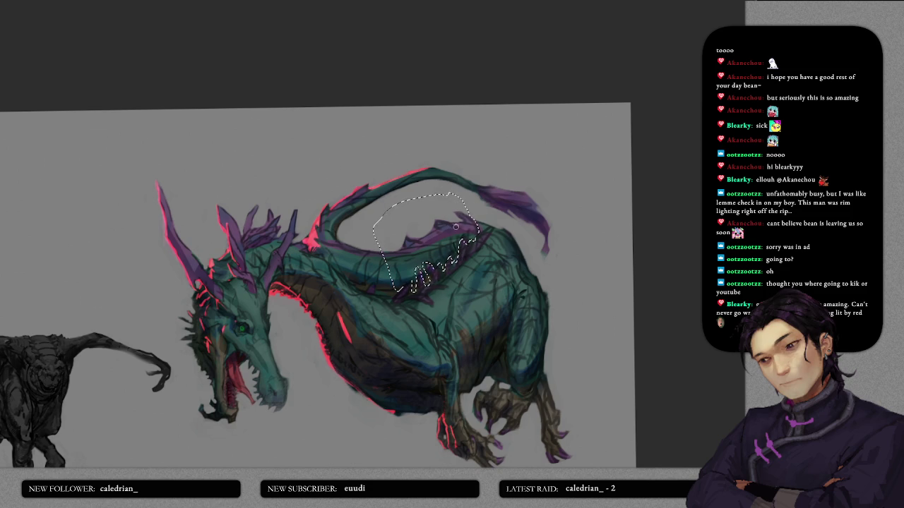
key(bracketright)
key(bracketright)
key(bracketright)
key(bracketright)
key(bracketright)
key(bracketright)
mouse_move(470, 221)
mouse_down()
mouse_move(445, 248)
mouse_move(466, 221)
mouse_move(391, 234)
mouse_up()
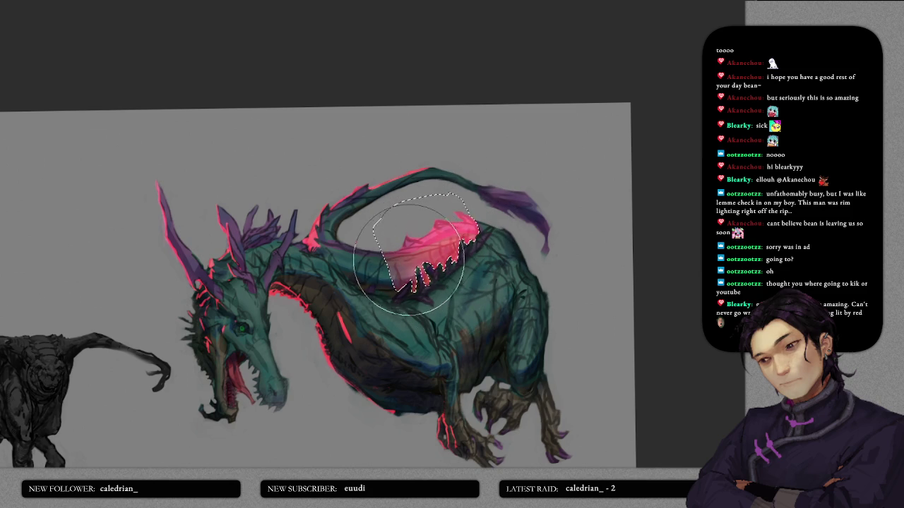
key(ctrl+d)
- Add a faint pink stroke on the back and paint teal over the stray reddish patch
key(bracketleft)
key(bracketleft)
key(bracketleft)
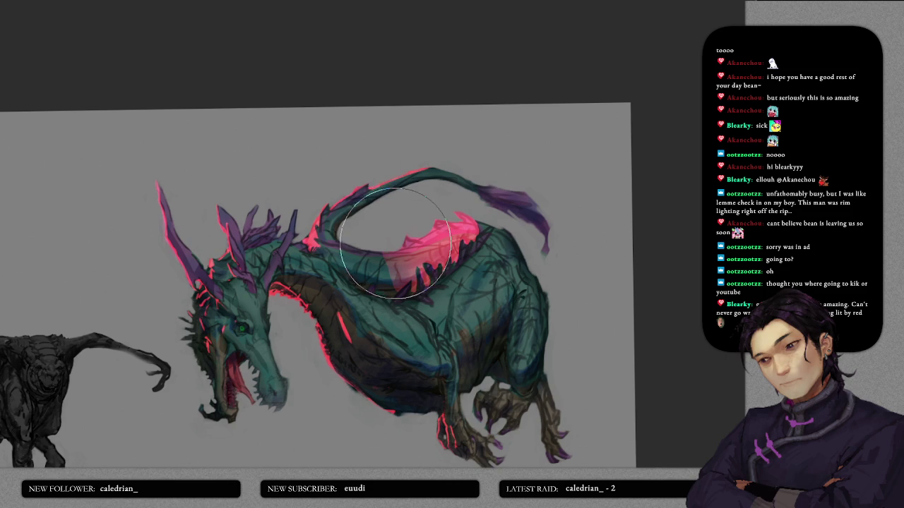
drag(382, 273, 398, 267)
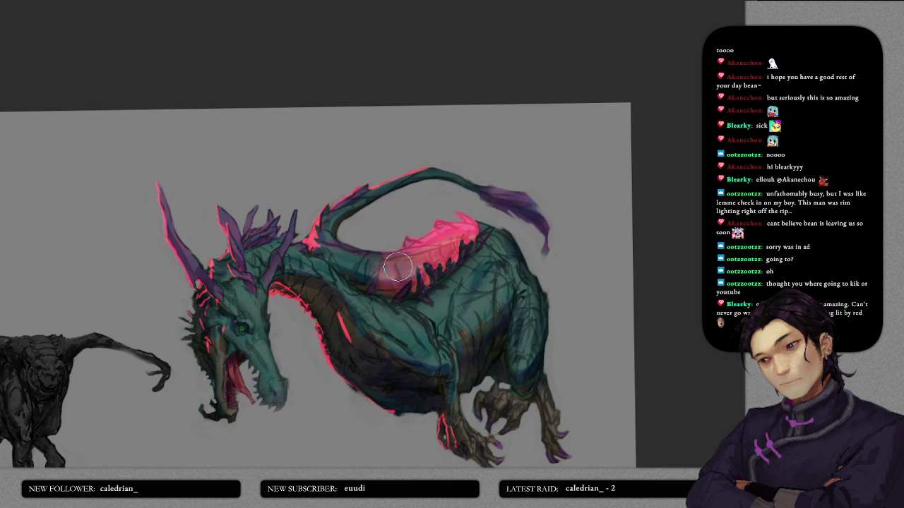
key(bracketright)
key(bracketright)
key(bracketright)
drag(390, 267, 387, 275)
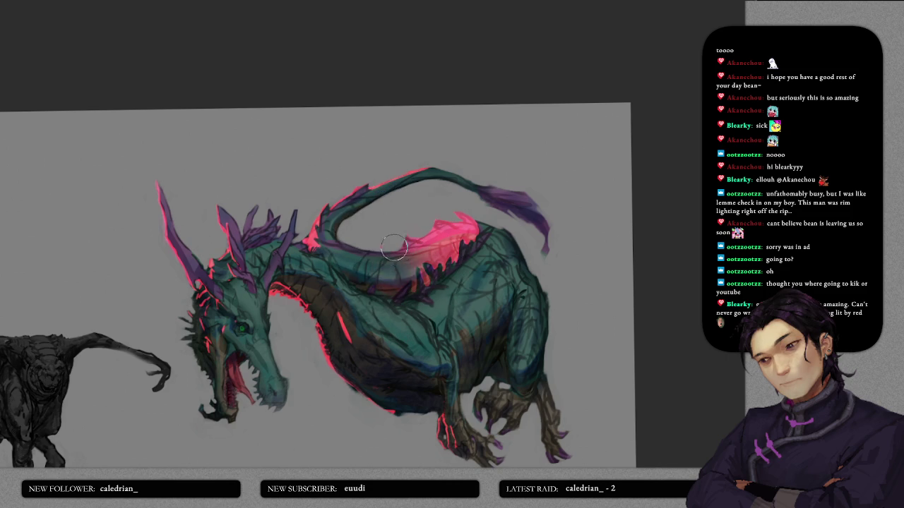
drag(399, 240, 420, 247)
key(bracketleft)
key(bracketleft)
key(bracketleft)
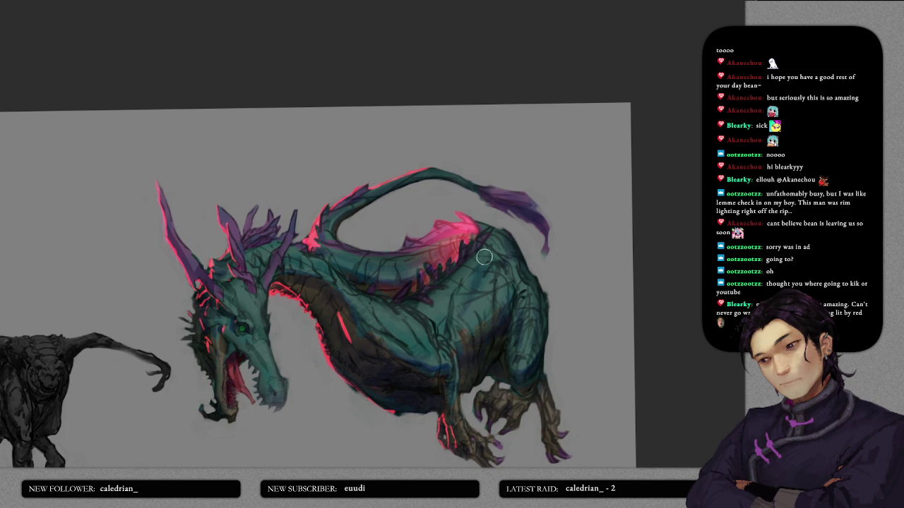
- Begin lasso-outlining the dragon's tail area
scroll(495, 272, down, 3)
scroll(510, 272, down, 2)
scroll(452, 253, up, 2)
scroll(423, 240, up, 3)
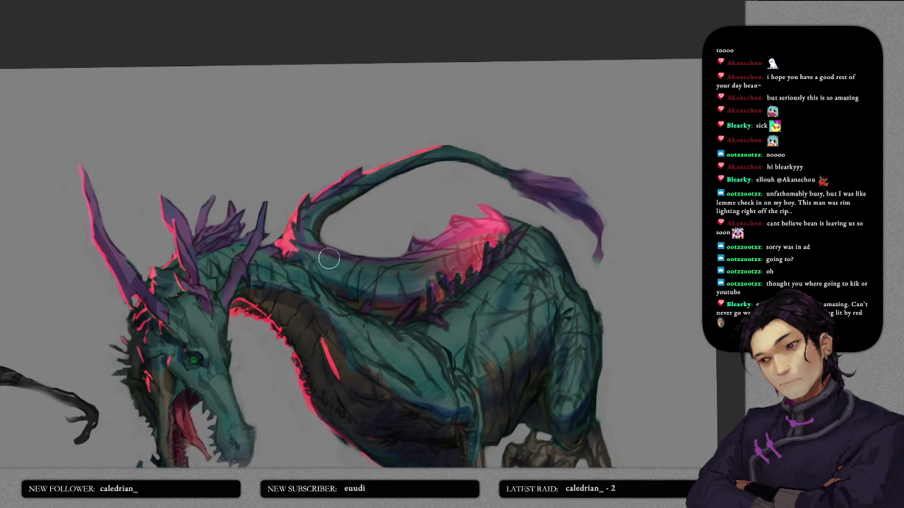
mouse_move(359, 138)
mouse_down()
mouse_move(321, 147)
mouse_move(286, 229)
mouse_up()
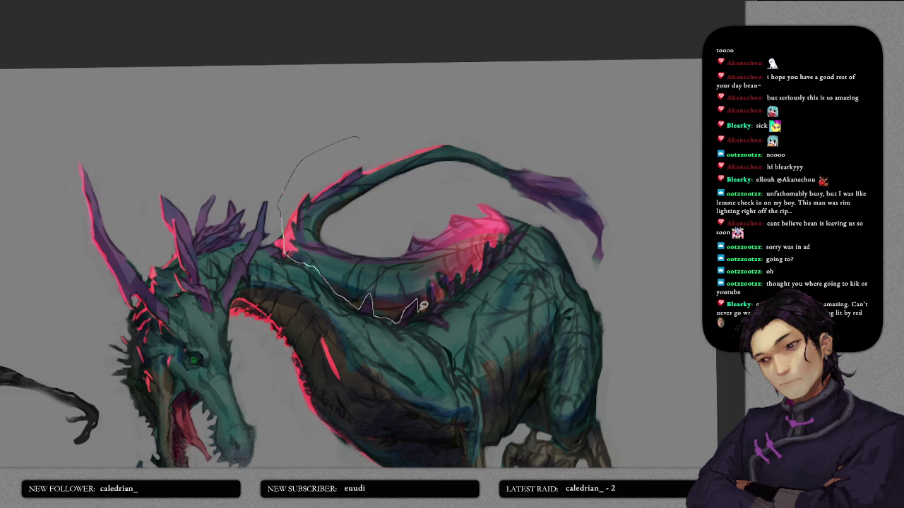
- Close the lasso around the whole tail, airbrush it pink, and deselect
mouse_move(430, 278)
mouse_down()
mouse_move(467, 260)
mouse_move(489, 200)
mouse_up()
drag(578, 258, 519, 95)
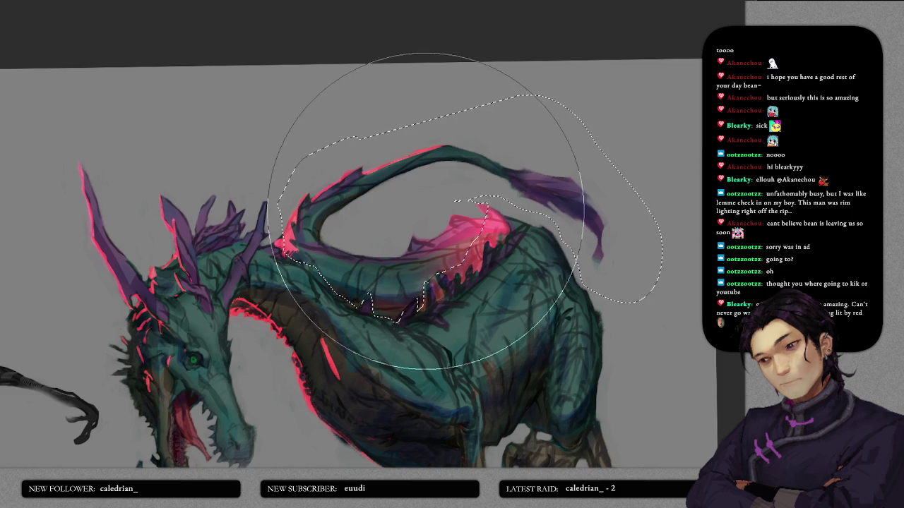
mouse_move(383, 232)
mouse_down()
mouse_move(390, 283)
mouse_move(313, 292)
mouse_move(423, 233)
mouse_move(323, 151)
mouse_move(502, 142)
mouse_move(529, 148)
mouse_move(494, 162)
mouse_move(529, 162)
mouse_move(465, 141)
mouse_up()
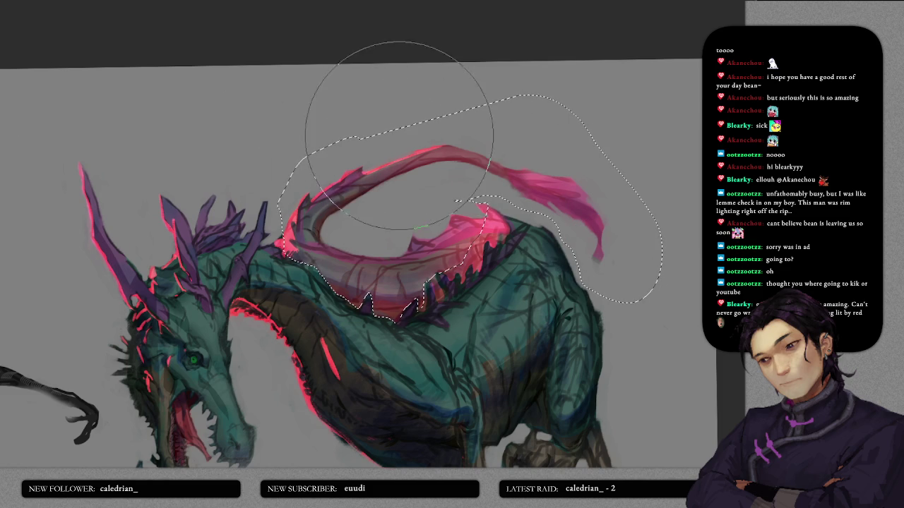
key(ctrl+d)
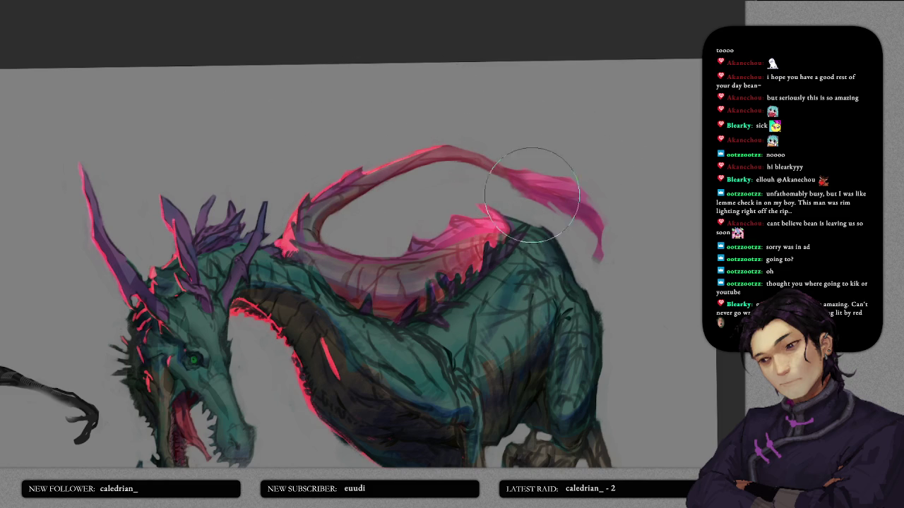
- Add dark strokes along the dragon's back edge
drag(522, 226, 595, 256)
scroll(595, 255, down, 2)
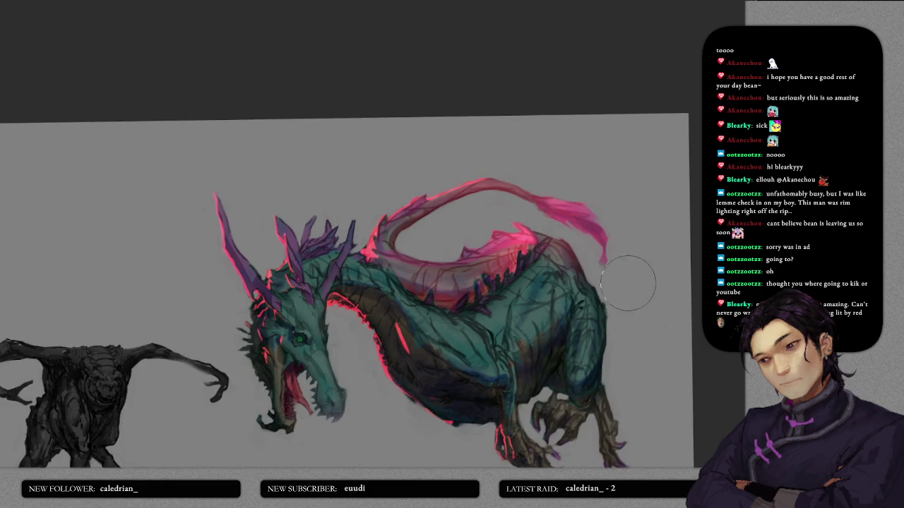
scroll(591, 290, down, 2)
scroll(590, 288, up, 3)
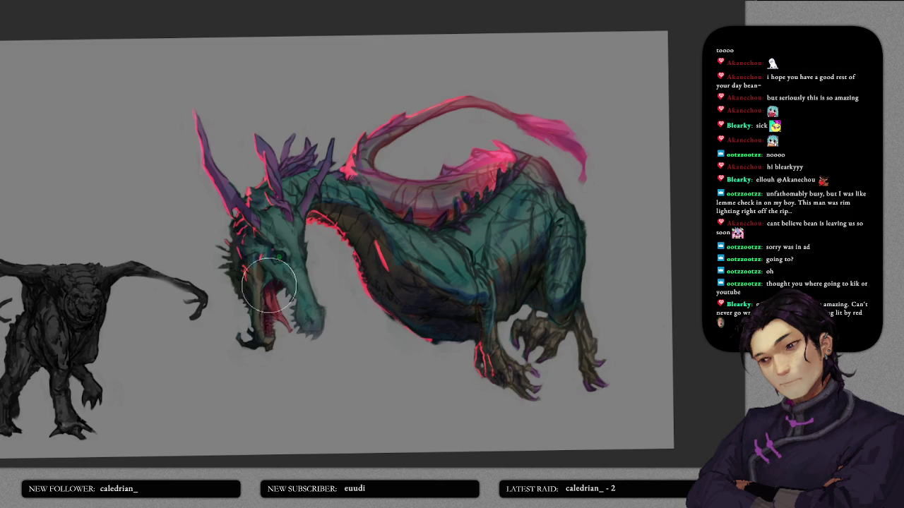
- Bring the neck and body into view and enlarge the brush
scroll(240, 257, up, 2)
scroll(240, 258, up, 2)
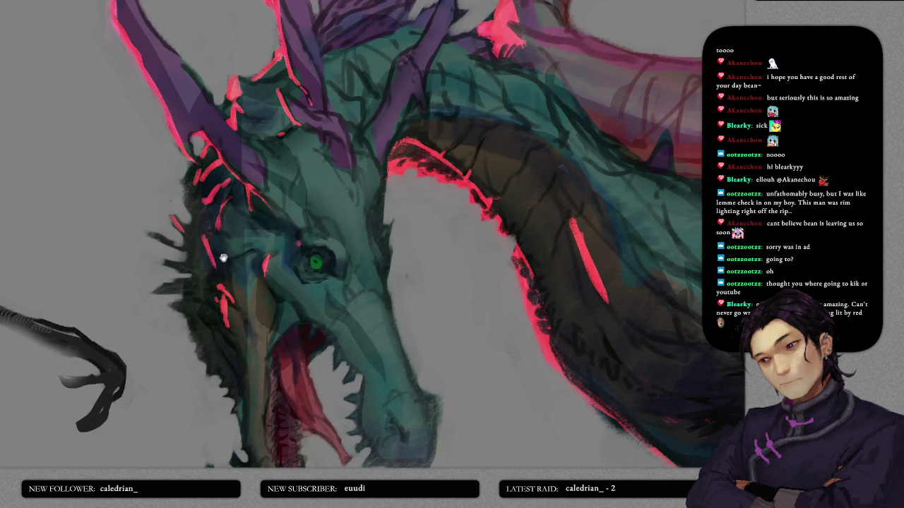
scroll(226, 252, down, 2)
drag(389, 191, 336, 214)
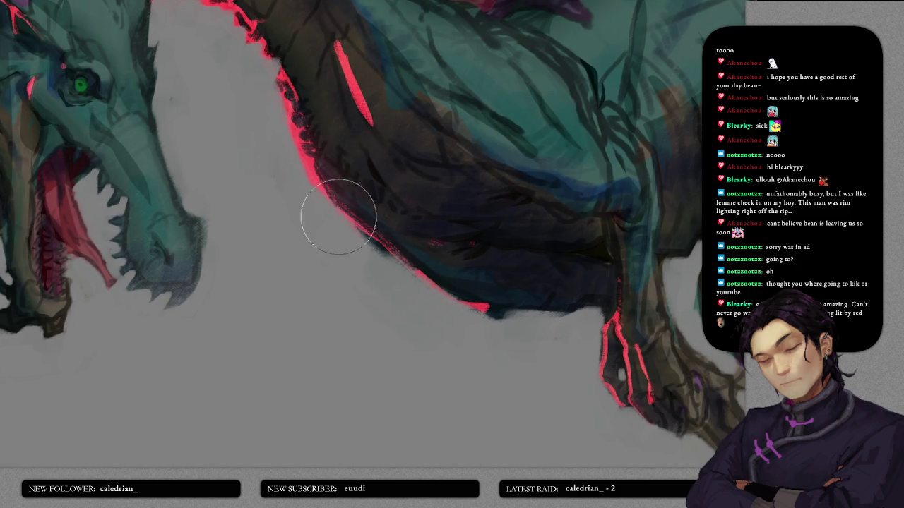
key(bracketright)
key(bracketright)
key(bracketright)
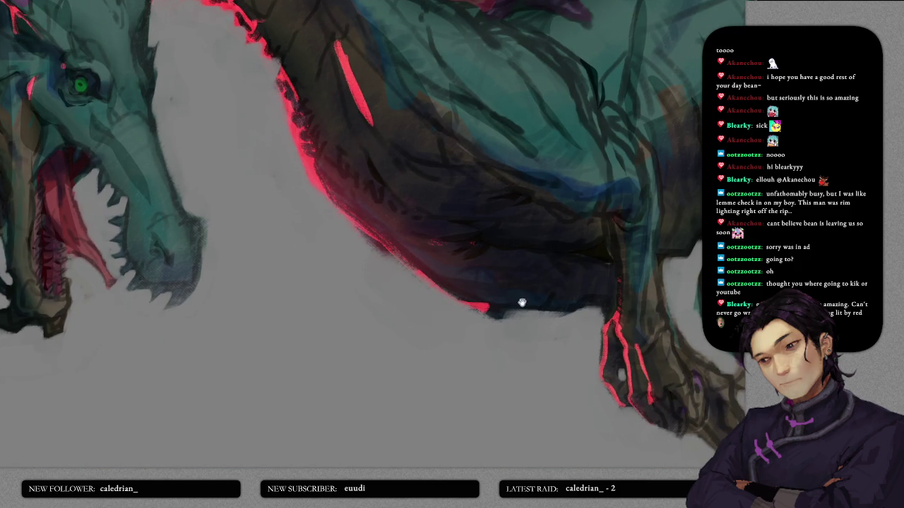
scroll(516, 303, right, 3)
scroll(485, 276, right, 2)
scroll(494, 269, down, 2)
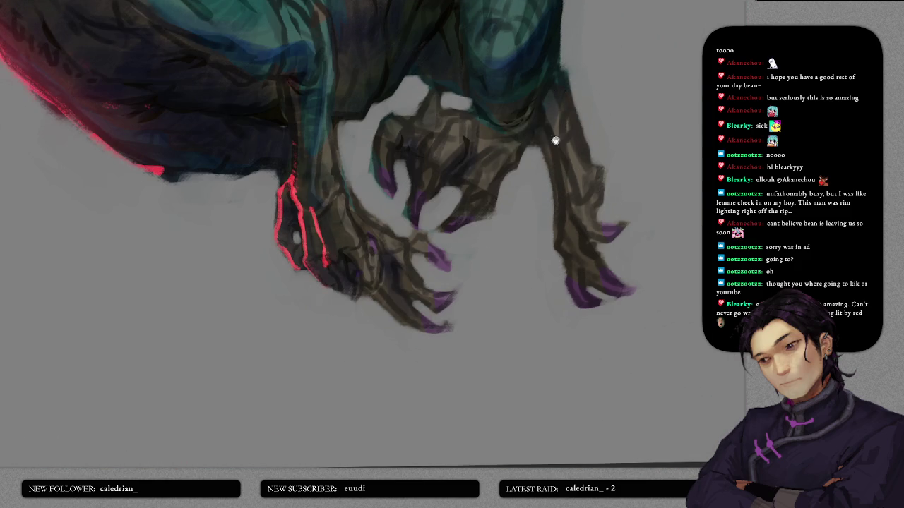
scroll(537, 145, right, 1)
scroll(495, 169, up, 3)
- Lasso-select the area around the dragon's right hand and hind foot
mouse_move(383, 205)
mouse_down()
mouse_move(441, 124)
mouse_move(447, 187)
mouse_move(385, 205)
mouse_up()
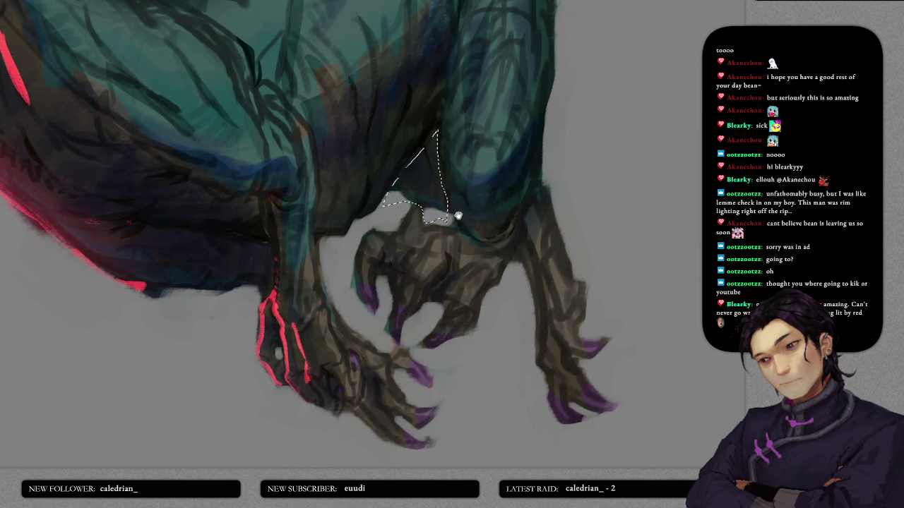
scroll(458, 202, down, 2)
drag(446, 97, 427, 157)
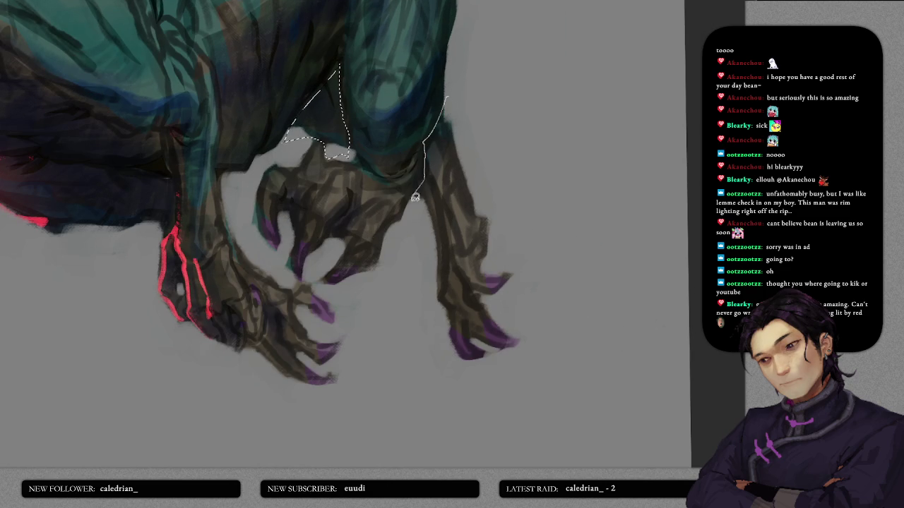
drag(415, 195, 494, 113)
key(b)
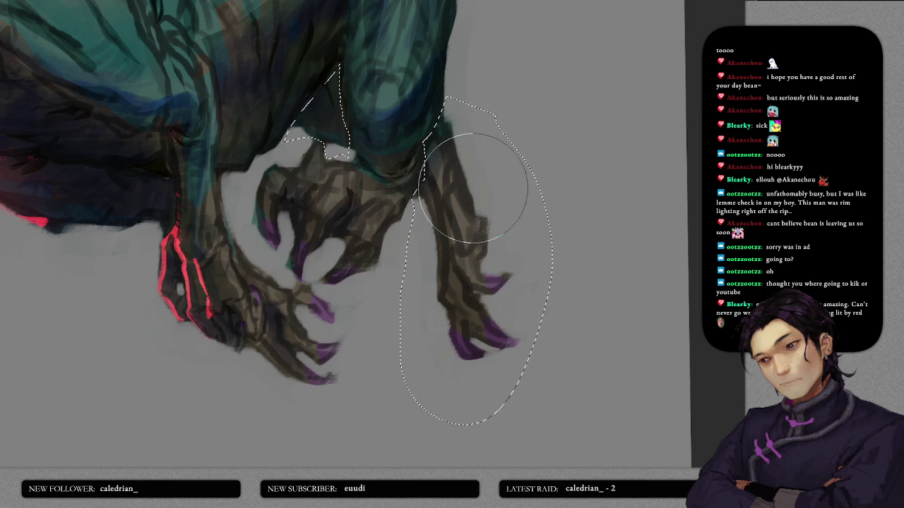
- Paint the selected hand saturated pink-red, deselect, and zoom out to fit
drag(452, 156, 452, 310)
drag(317, 138, 494, 156)
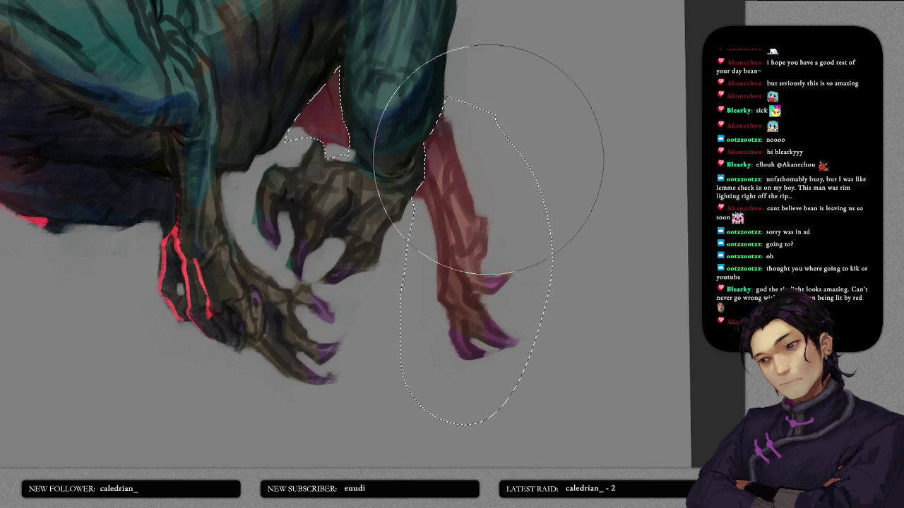
drag(494, 156, 518, 288)
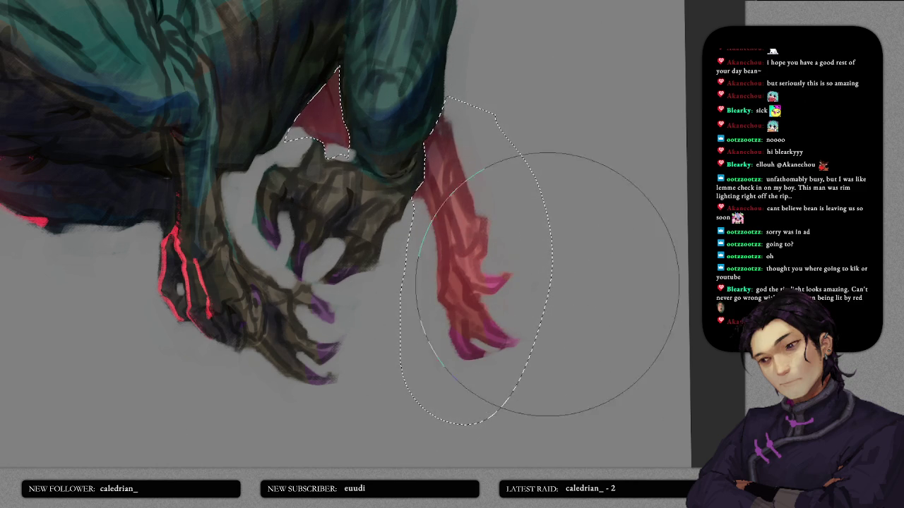
key(ctrl+d)
key(ctrl+minus)
scroll(498, 229, down, 3)
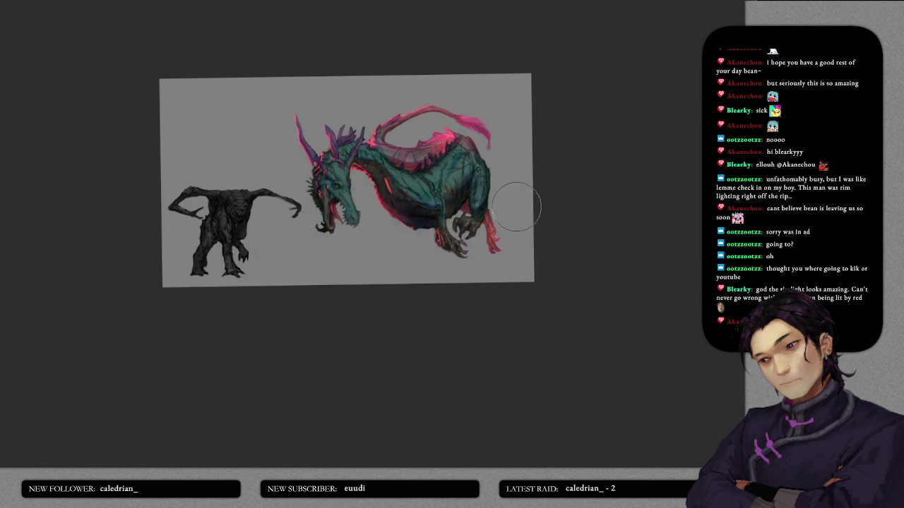
- Make a lasso selection around the claws, then drop it
scroll(501, 222, up, 4)
drag(411, 247, 453, 191)
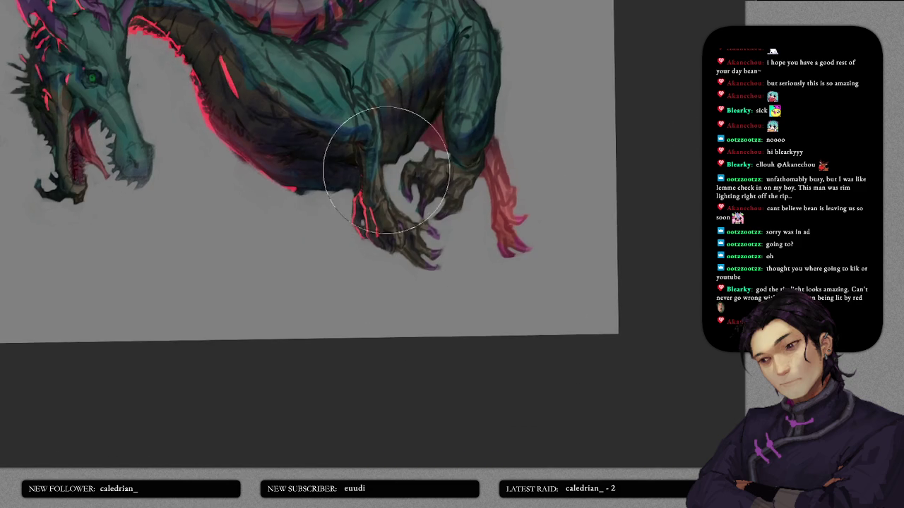
mouse_move(317, 210)
mouse_down()
mouse_move(356, 192)
mouse_move(437, 217)
mouse_move(392, 201)
mouse_move(370, 226)
mouse_move(418, 259)
mouse_move(373, 232)
mouse_move(362, 199)
mouse_up()
key(b)
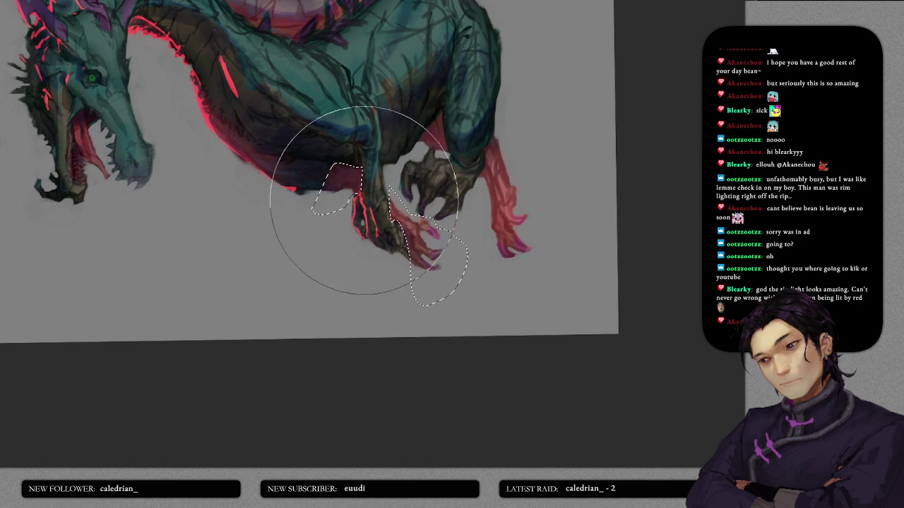
key(ctrl+d)
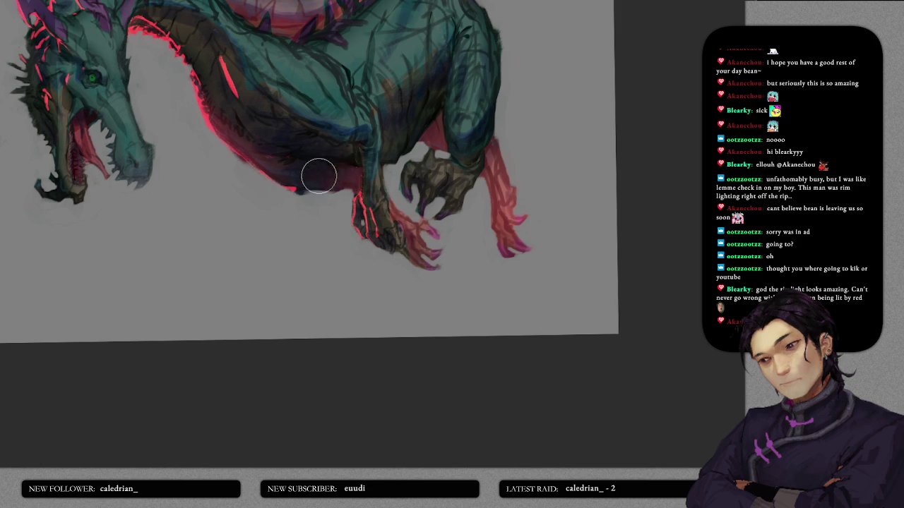
- Brighten the red rim light along the dragon's neck edge
scroll(435, 199, down, 5)
scroll(435, 199, down, 3)
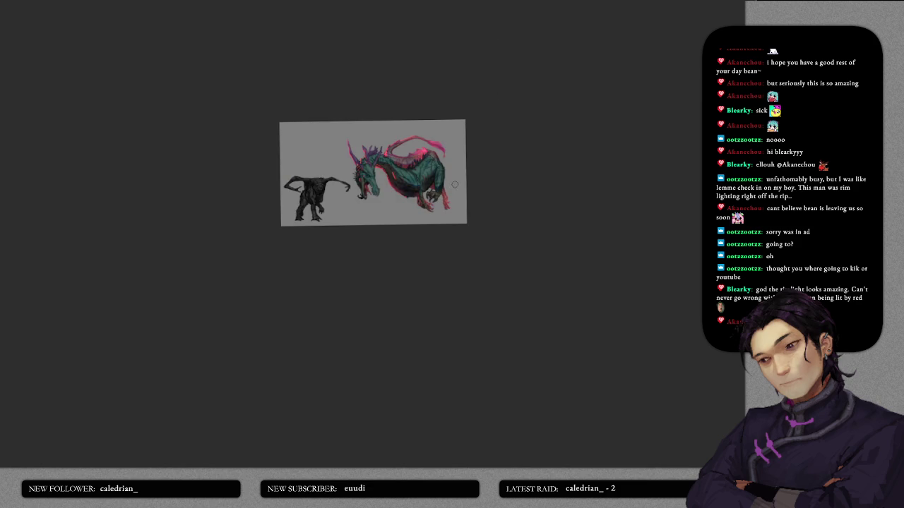
scroll(442, 173, up, 6)
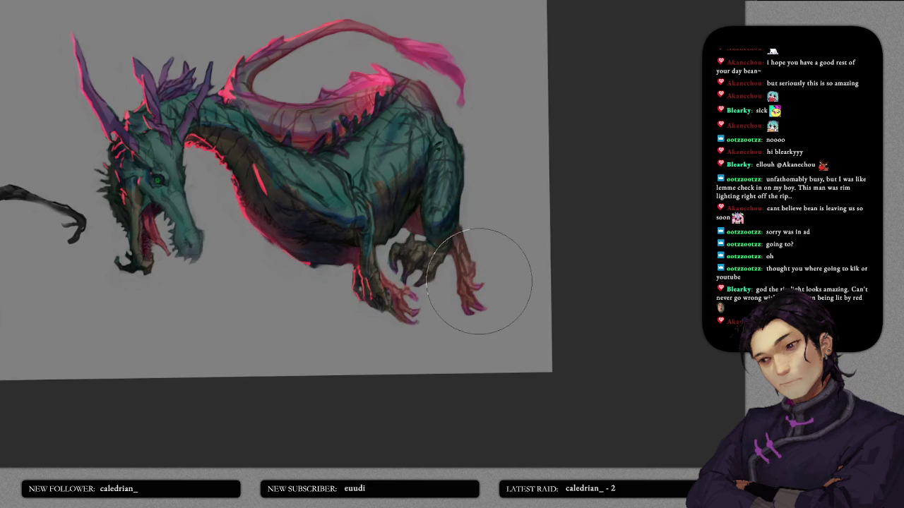
scroll(516, 290, down, 6)
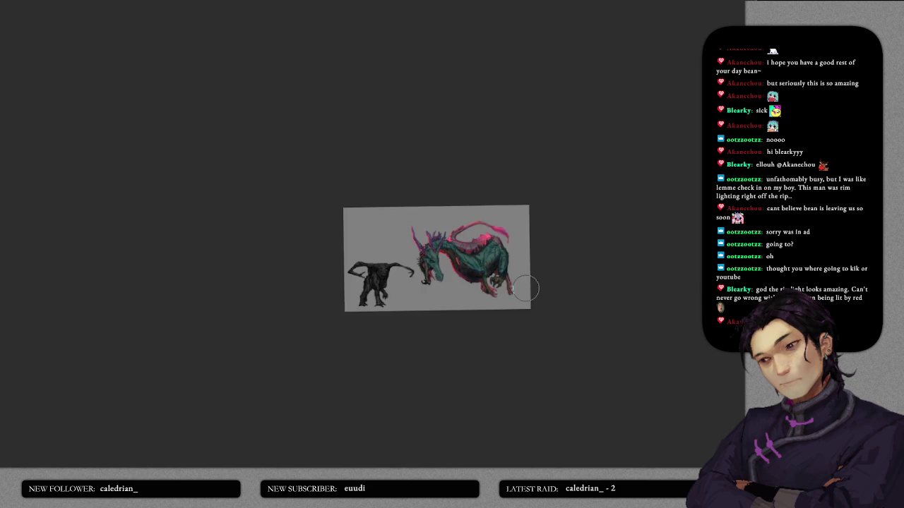
scroll(510, 276, up, 6)
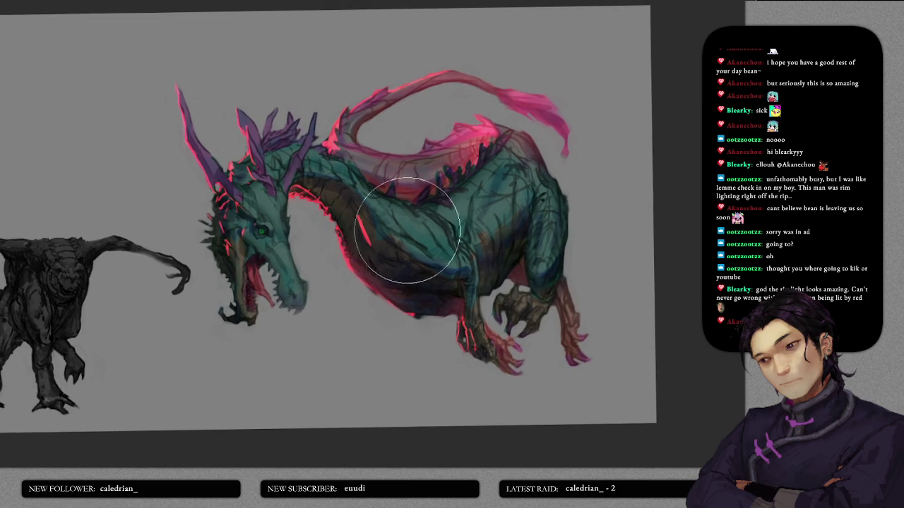
scroll(445, 233, up, 4)
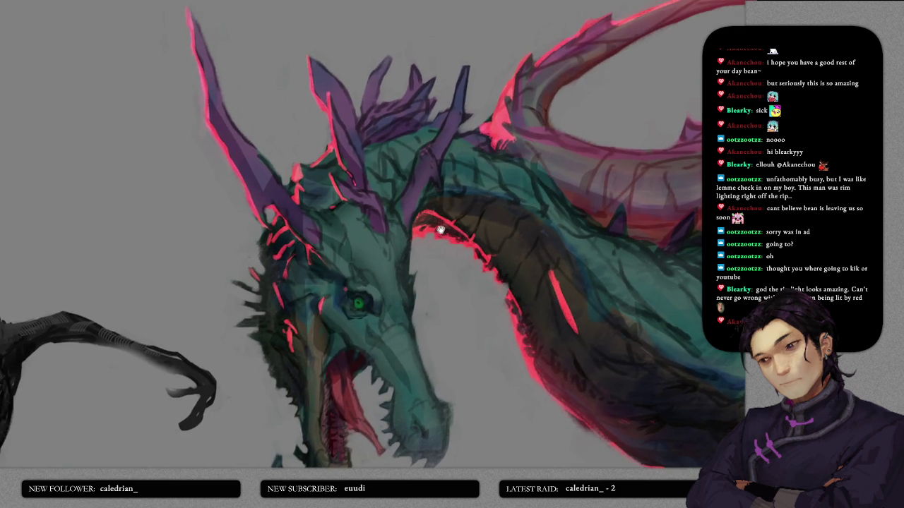
drag(440, 230, 385, 187)
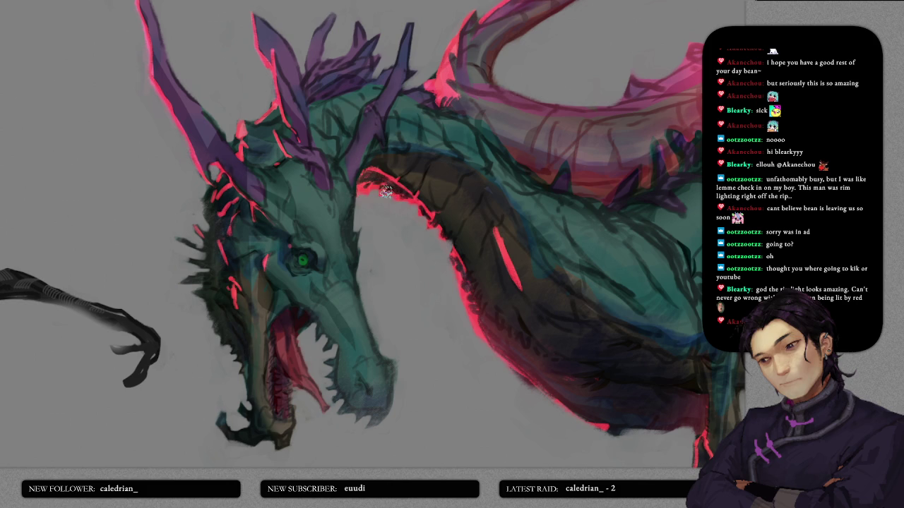
drag(389, 192, 358, 173)
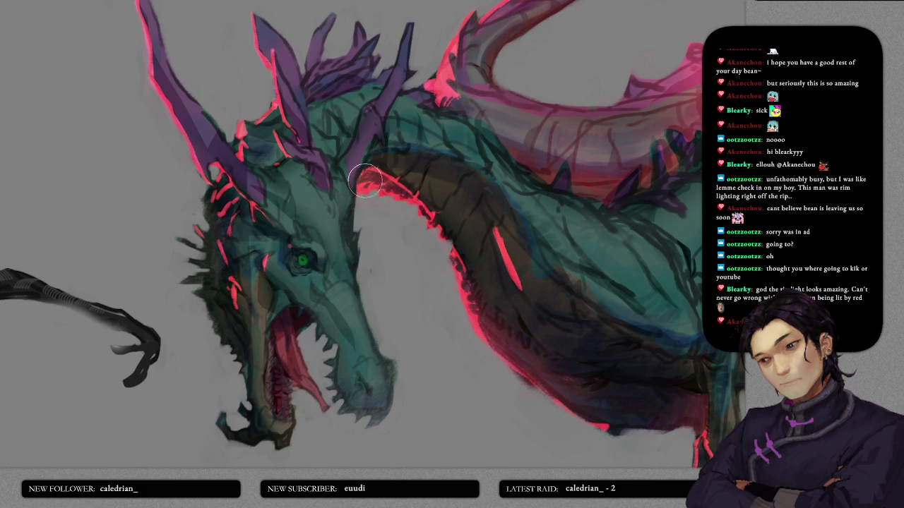
- Try lasso selections on the dragon's body, clearing each one
drag(475, 339, 416, 250)
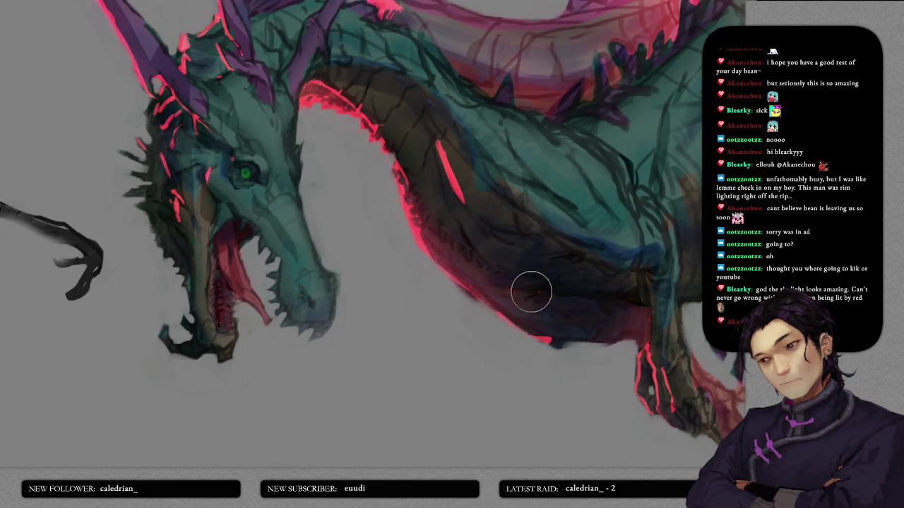
mouse_move(493, 259)
mouse_down()
mouse_move(571, 256)
mouse_move(484, 236)
mouse_up()
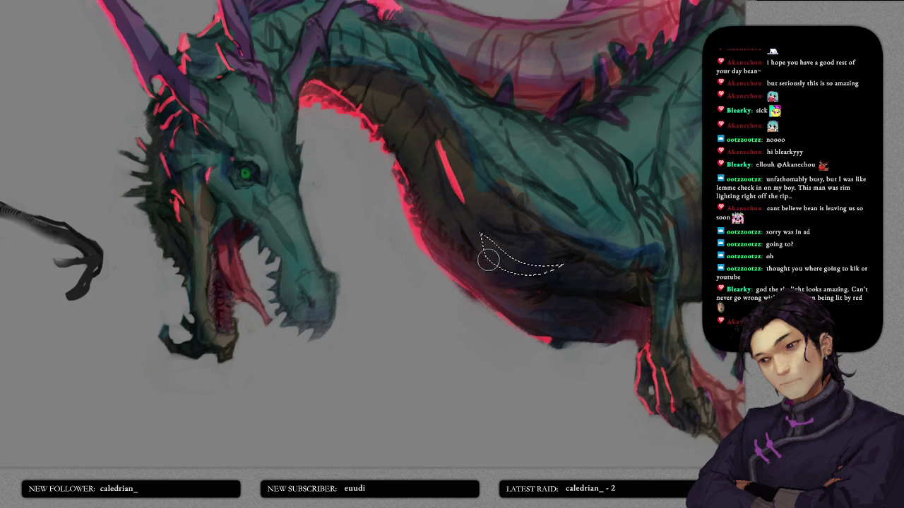
key(ctrl+d)
scroll(571, 296, down, 3)
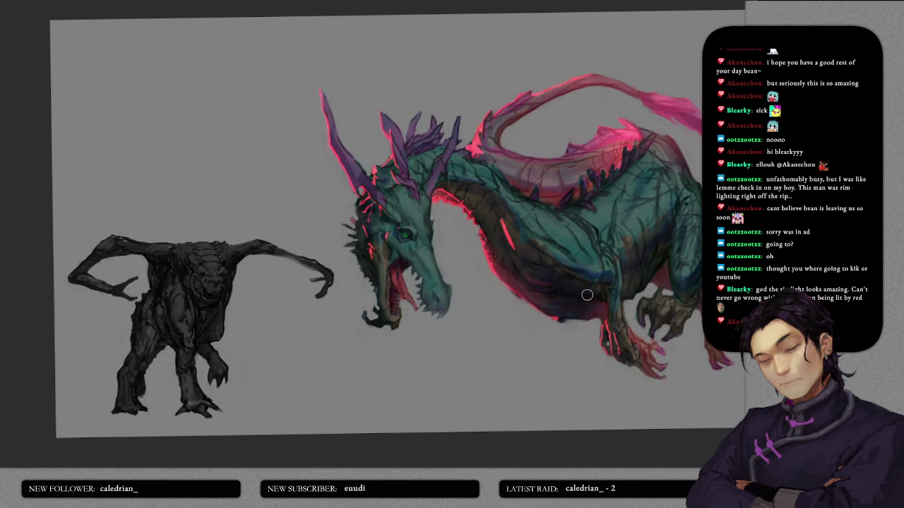
scroll(579, 296, up, 2)
scroll(575, 289, up, 1)
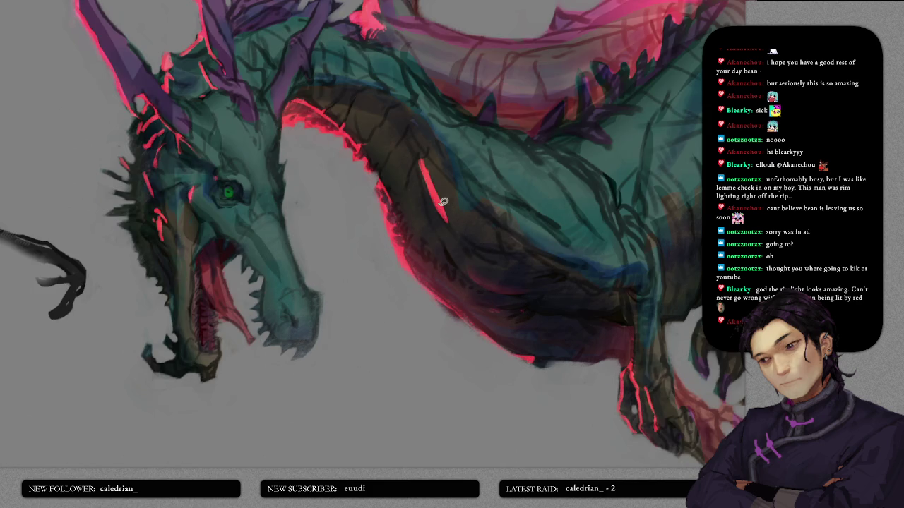
drag(443, 201, 452, 237)
key(b)
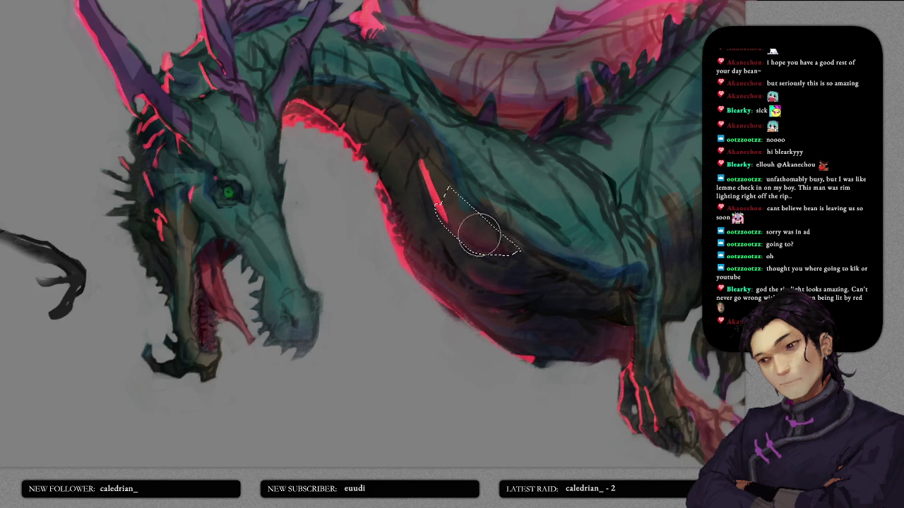
key(ctrl+d)
- Darken the bright neck highlight with brown, then lasso the neck and tint it pink
drag(563, 207, 442, 187)
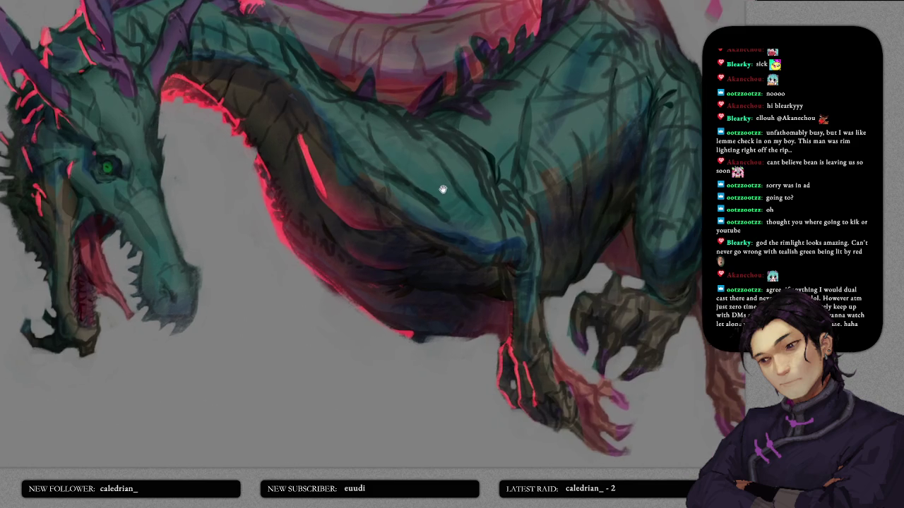
mouse_move(298, 125)
mouse_down()
mouse_move(323, 151)
mouse_move(336, 144)
mouse_up()
key(l)
key(b)
drag(368, 191, 509, 275)
key(b)
key(ctrl+d)
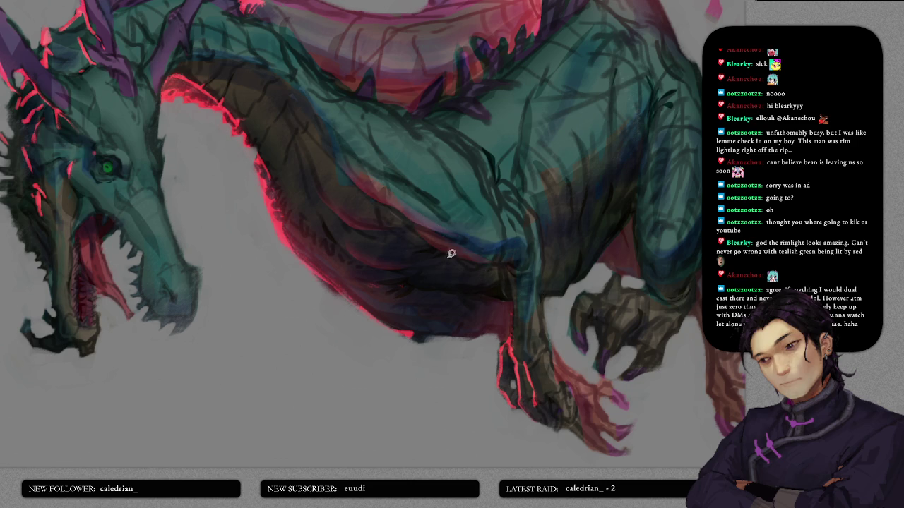
- Select the front leg and shade it darker
mouse_move(510, 275)
mouse_down()
mouse_move(511, 346)
mouse_move(529, 303)
mouse_move(522, 263)
mouse_move(511, 267)
mouse_move(512, 346)
mouse_up()
key(b)
key(ctrl+d)
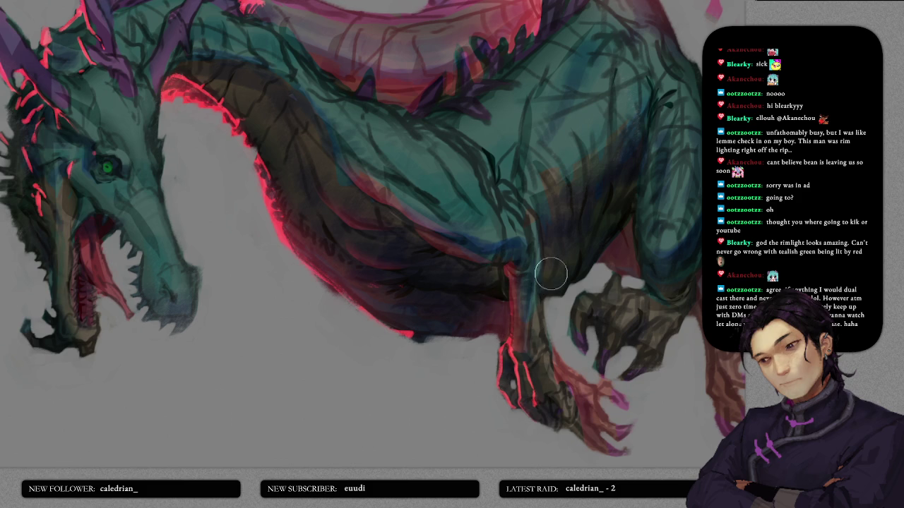
scroll(551, 272, down, 2)
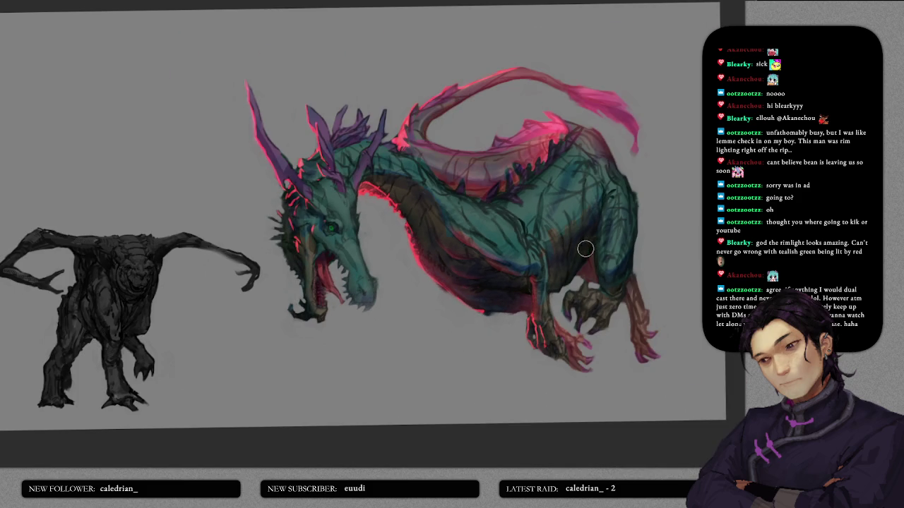
scroll(443, 243, up, 1)
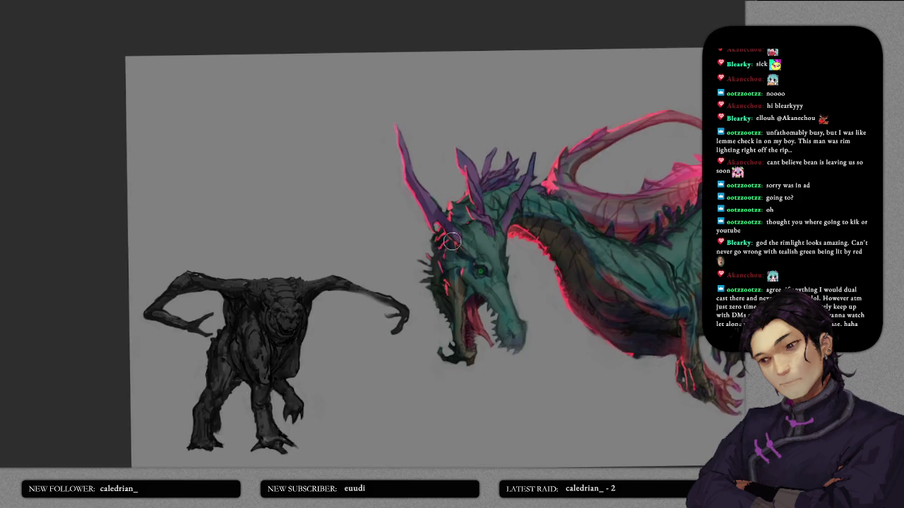
scroll(459, 257, up, 1)
scroll(431, 238, up, 2)
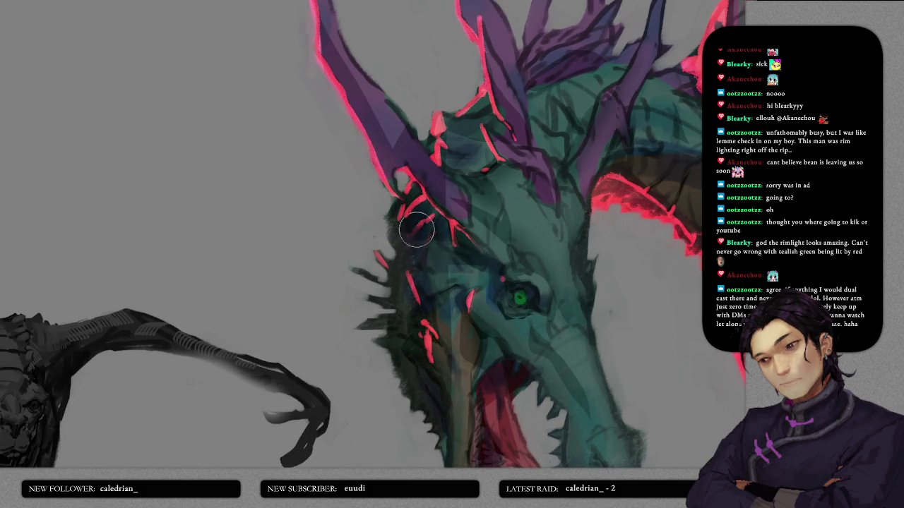
drag(423, 305, 455, 214)
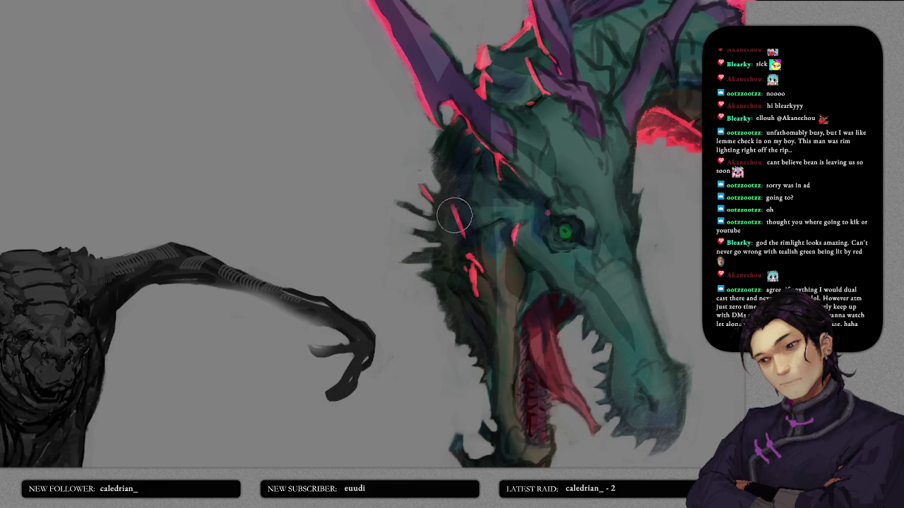
mouse_move(436, 137)
mouse_down()
mouse_move(387, 254)
mouse_move(431, 346)
mouse_up()
mouse_move(469, 389)
mouse_down()
mouse_move(510, 376)
mouse_move(512, 238)
mouse_up()
mouse_move(532, 202)
mouse_down()
mouse_move(504, 177)
mouse_move(486, 139)
mouse_move(454, 127)
mouse_up()
key(bracketright)
key(bracketright)
key(bracketright)
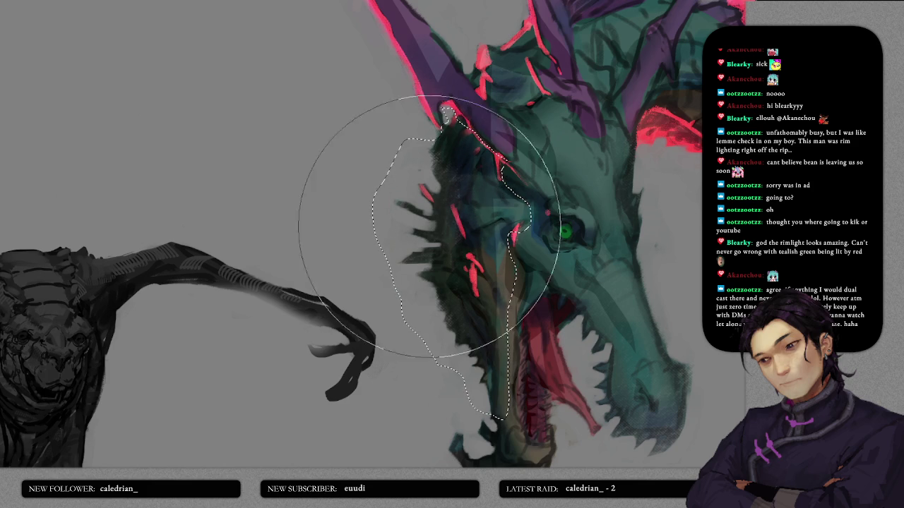
drag(423, 222, 480, 145)
drag(464, 78, 414, 232)
mouse_move(465, 149)
mouse_down()
mouse_move(422, 233)
mouse_move(484, 251)
mouse_move(473, 204)
mouse_move(510, 224)
mouse_move(468, 141)
mouse_up()
key(b)
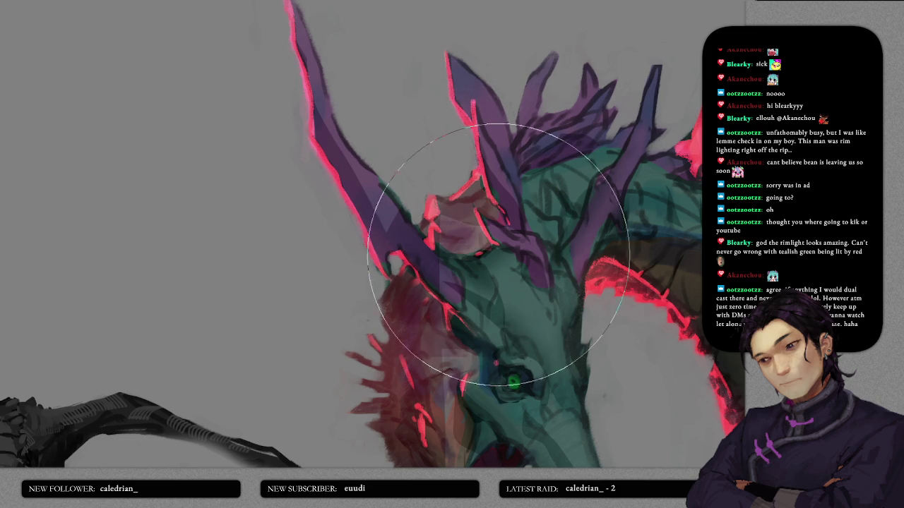
scroll(522, 283, down, 2)
scroll(558, 233, down, 2)
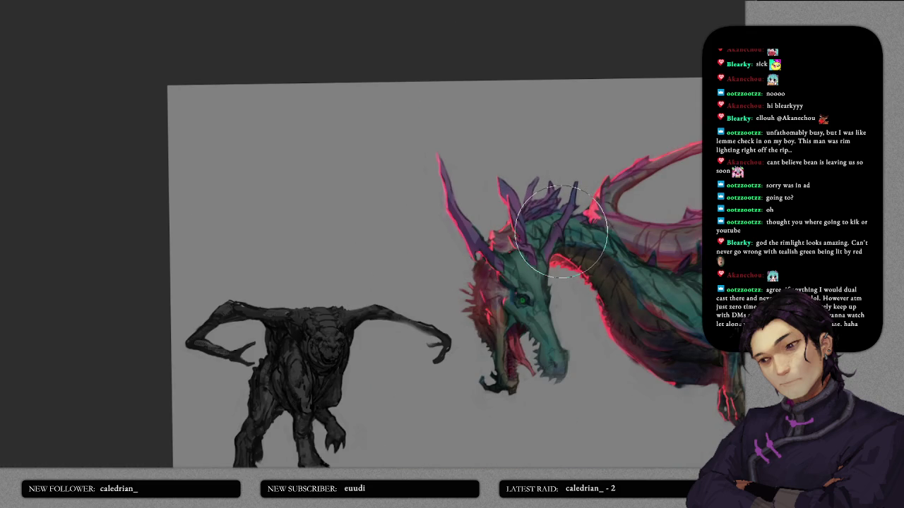
scroll(561, 231, up, 2)
scroll(466, 297, up, 2)
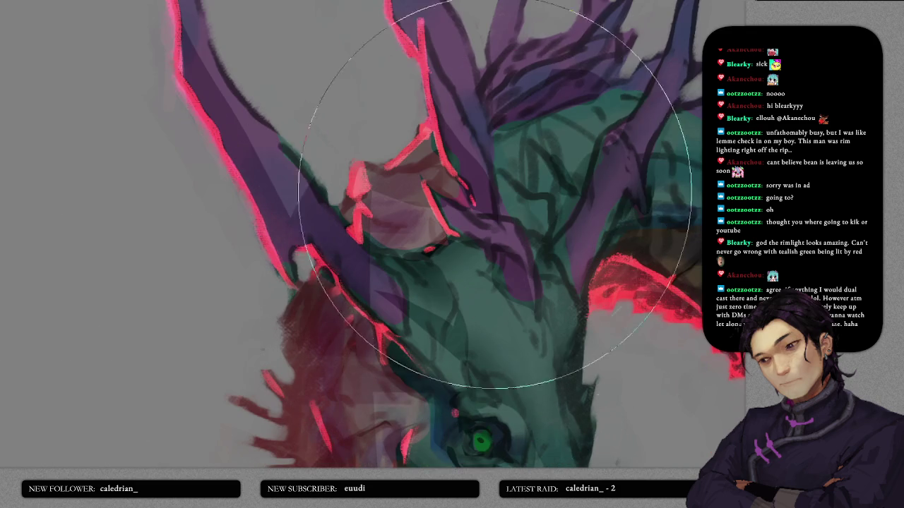
key(bracketleft)
key(bracketleft)
key(bracketleft)
key(bracketleft)
key(bracketleft)
key(bracketleft)
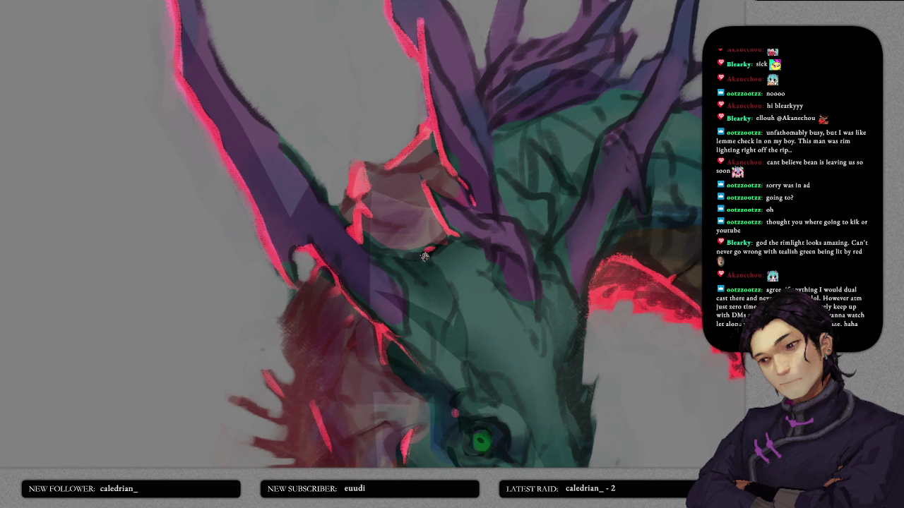
mouse_move(416, 259)
mouse_down()
mouse_move(459, 235)
mouse_move(519, 256)
mouse_up()
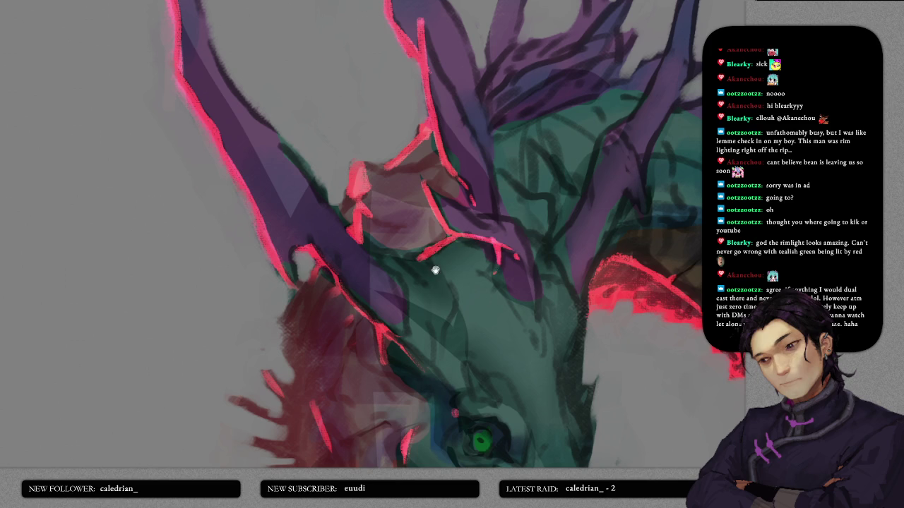
scroll(409, 245, left, 3)
scroll(409, 261, up, 3)
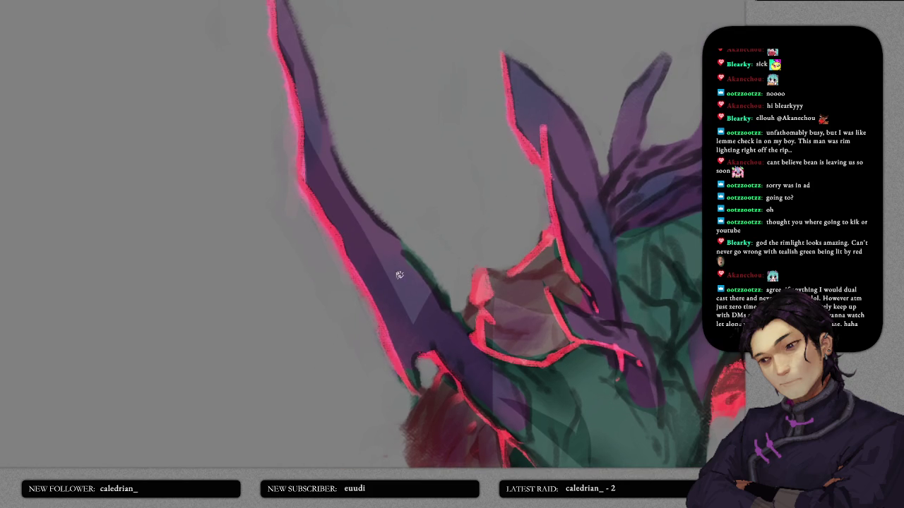
scroll(397, 205, up, 3)
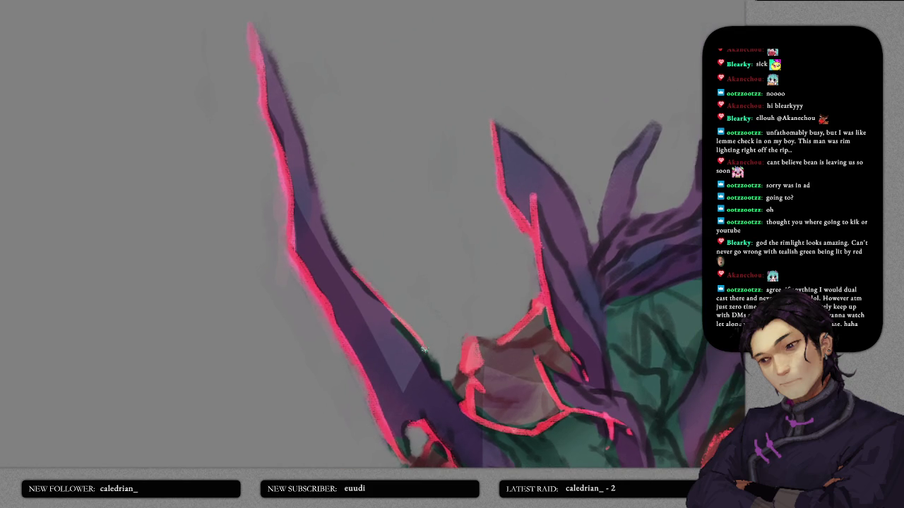
scroll(444, 359, down, 5)
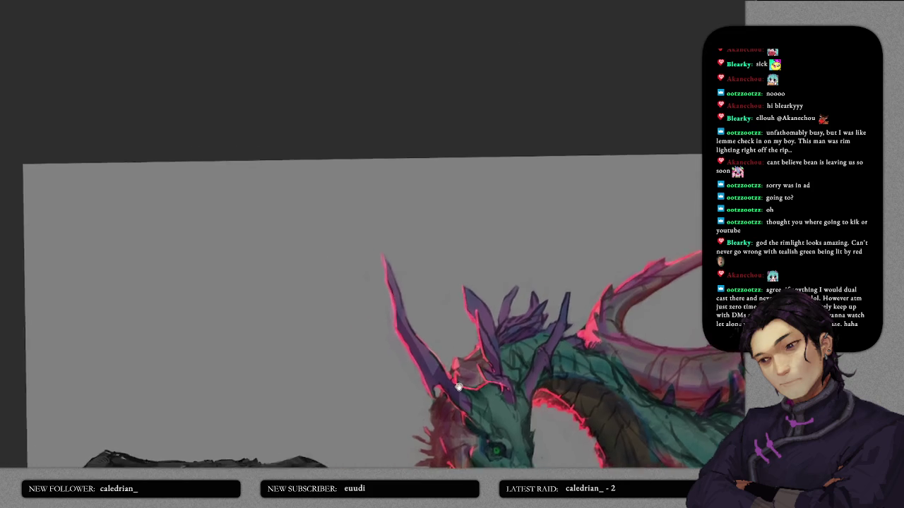
scroll(420, 288, up, 3)
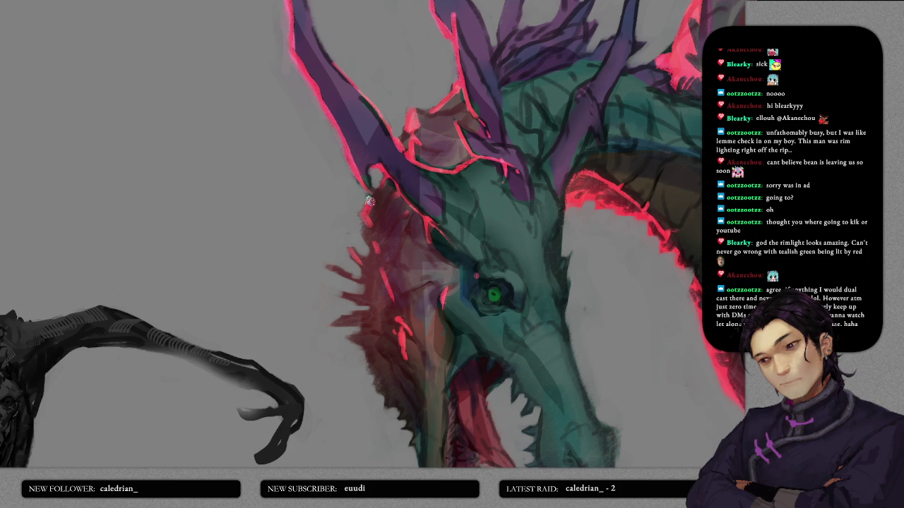
- Paint bright pink rim-light strokes along the frill spikes beside the face
drag(387, 182, 372, 225)
drag(387, 181, 374, 216)
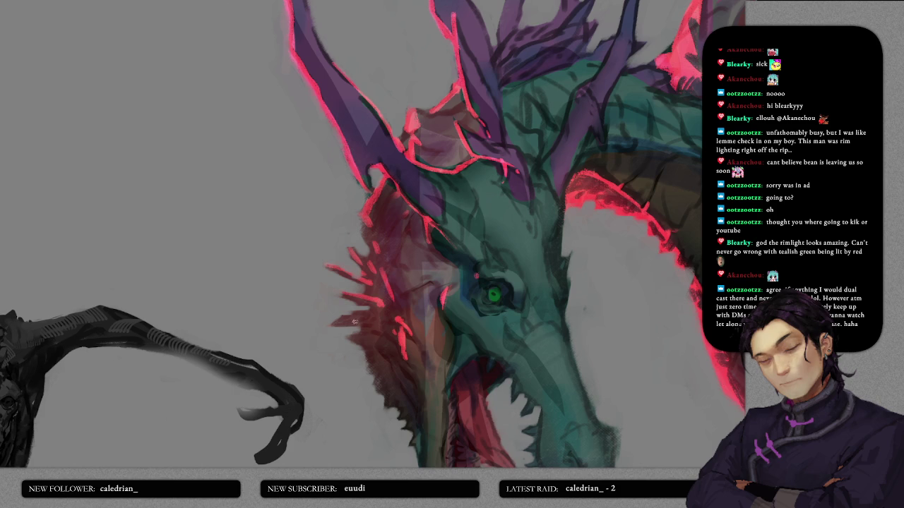
scroll(386, 318, down, 3)
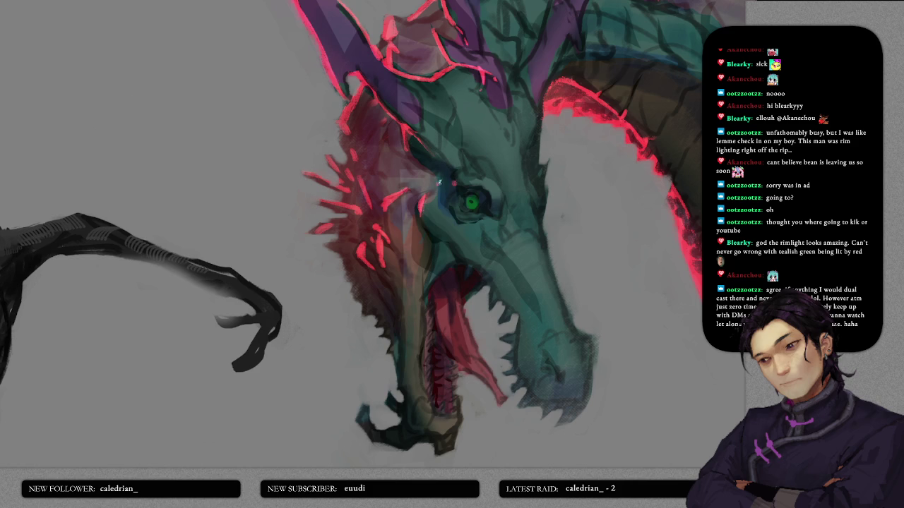
scroll(435, 181, up, 2)
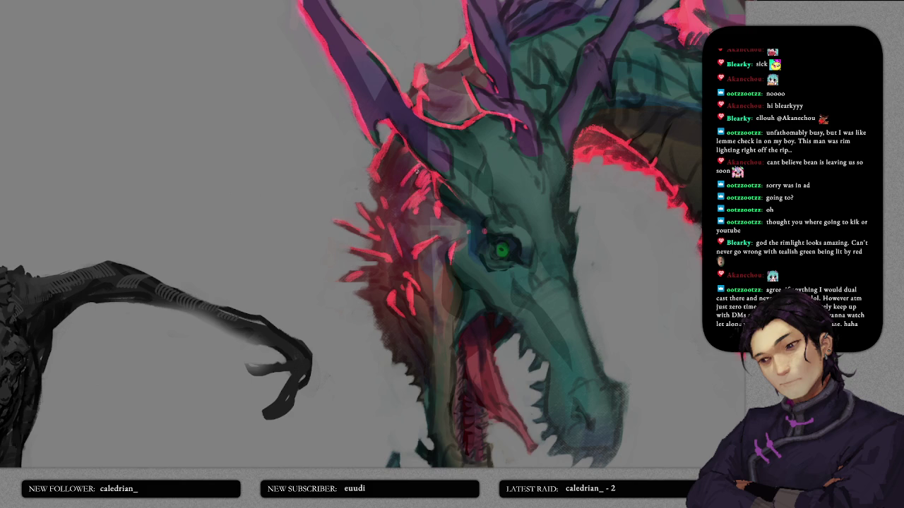
drag(447, 101, 432, 202)
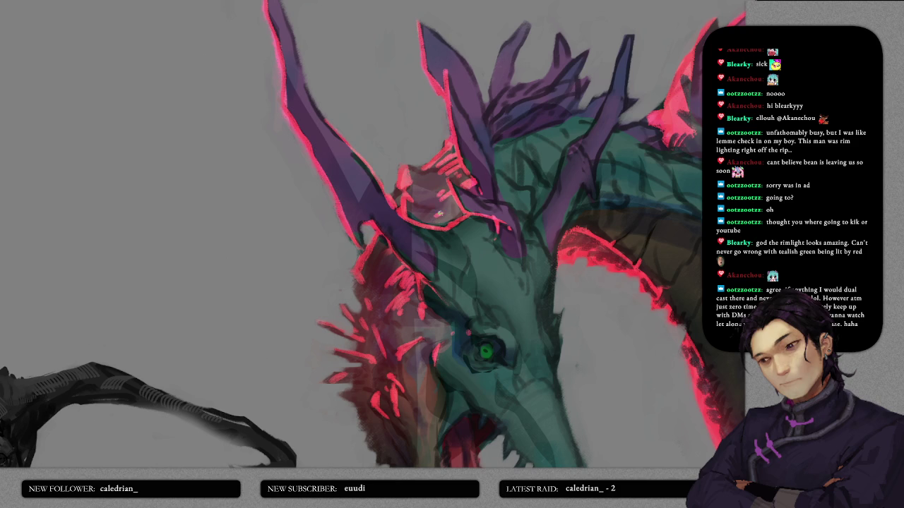
- Pan down and across to review the glowing frill and the painting
scroll(459, 210, down, 2)
scroll(438, 223, down, 2)
scroll(425, 231, down, 2)
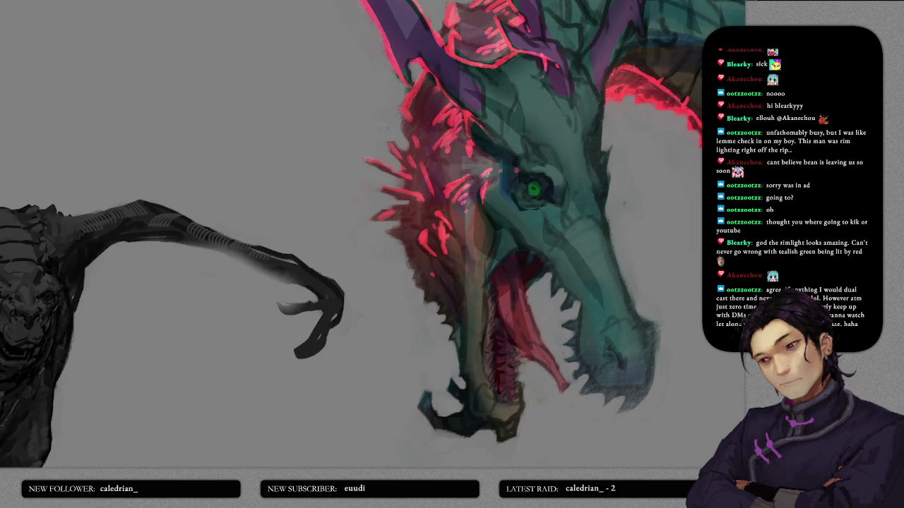
scroll(470, 184, right, 2)
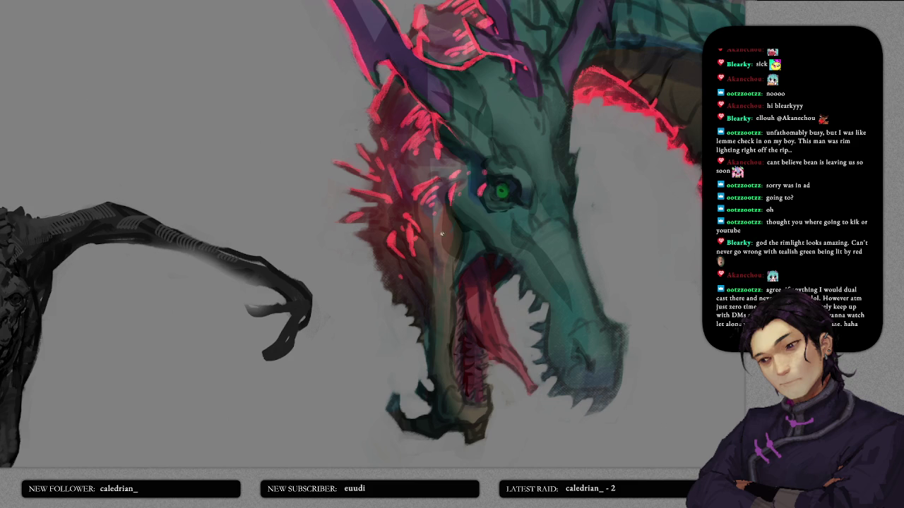
scroll(453, 223, down, 4)
scroll(445, 219, down, 1)
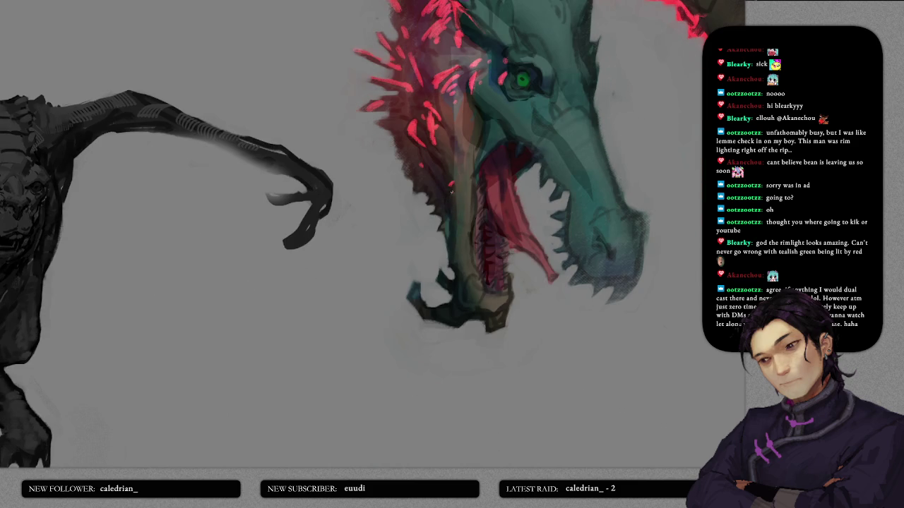
scroll(452, 198, down, 1)
scroll(452, 198, down, 2)
scroll(466, 212, down, 1)
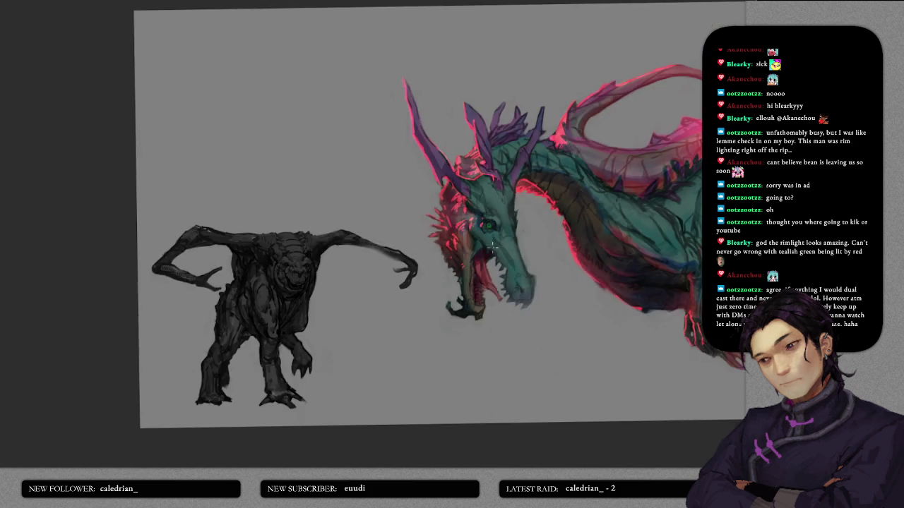
- Zoom and pan the canvas to frame the lower rim edge of the dragon's neck
scroll(493, 247, down, 2)
scroll(513, 296, up, 3)
scroll(483, 272, up, 2)
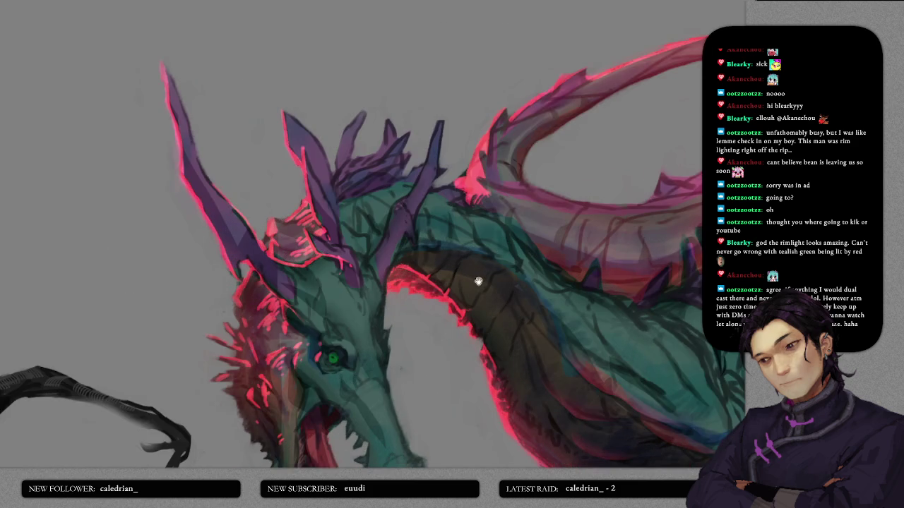
scroll(432, 204, up, 1)
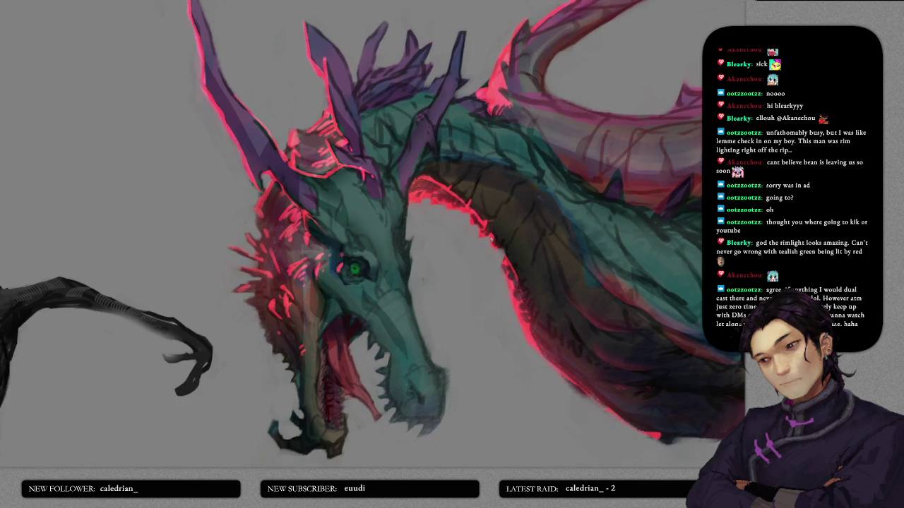
scroll(453, 193, up, 2)
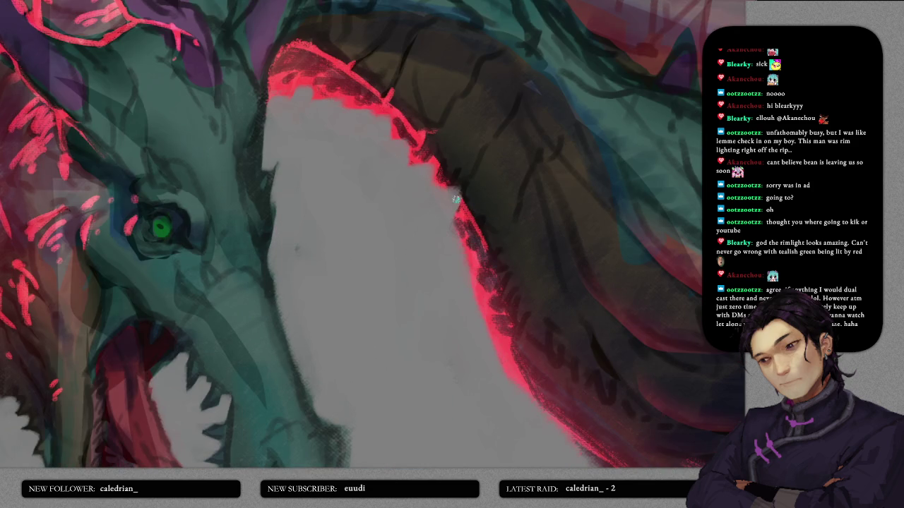
scroll(472, 235, down, 1)
scroll(452, 191, down, 1)
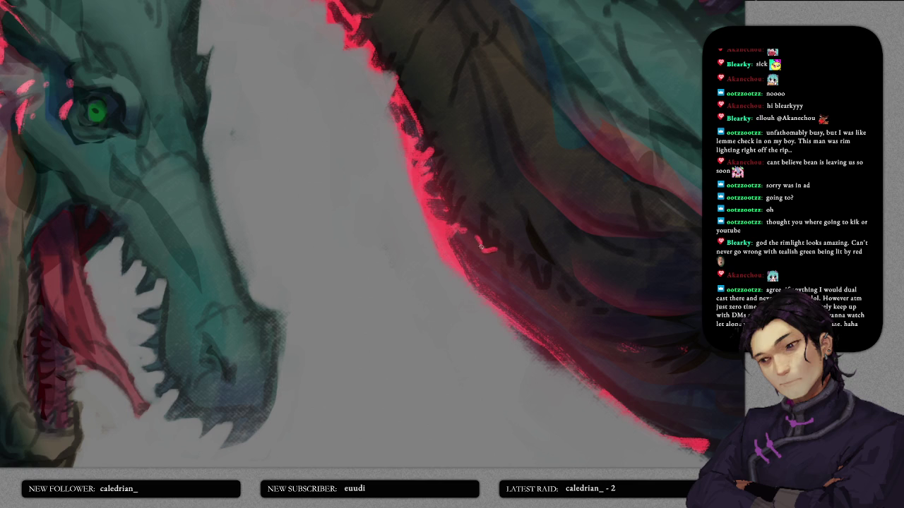
drag(484, 268, 477, 218)
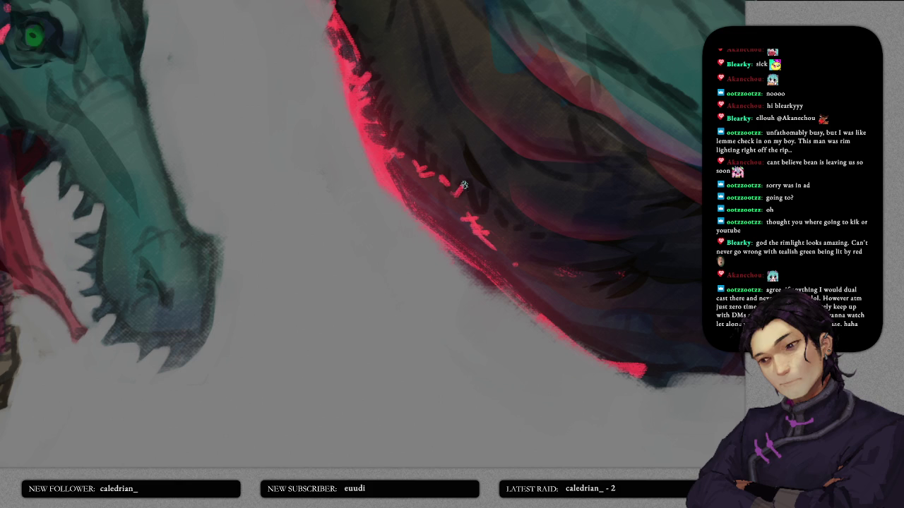
- Paint a short pink rim-light mark along the neck's underside
drag(464, 194, 471, 208)
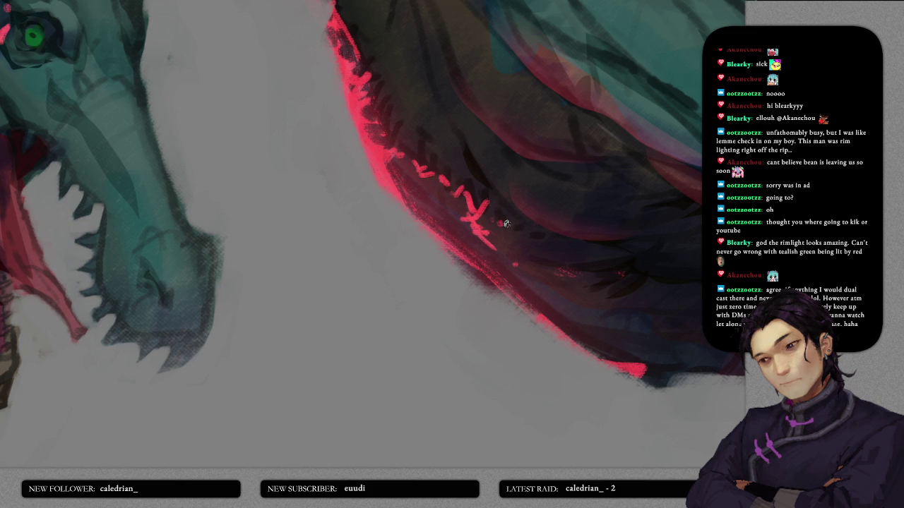
scroll(547, 239, down, 3)
scroll(565, 214, down, 2)
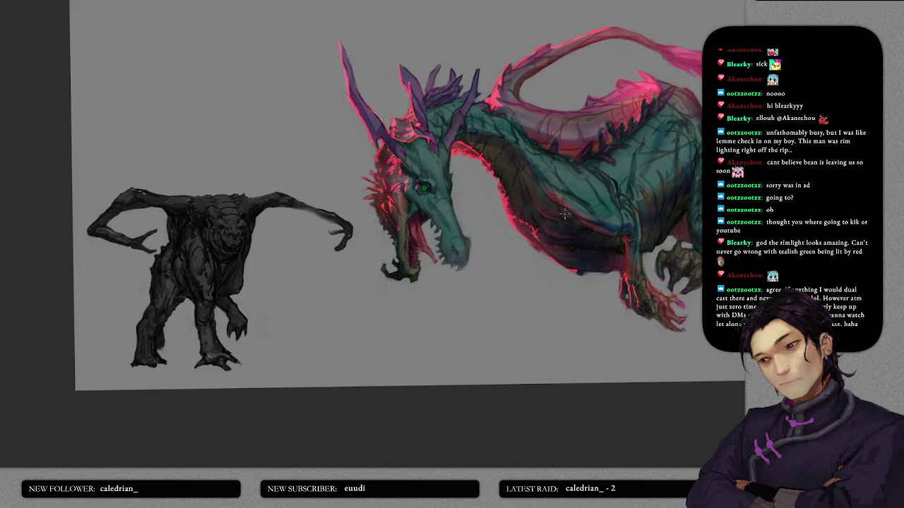
scroll(565, 216, up, 1)
scroll(537, 210, up, 2)
scroll(510, 204, up, 2)
scroll(527, 257, up, 3)
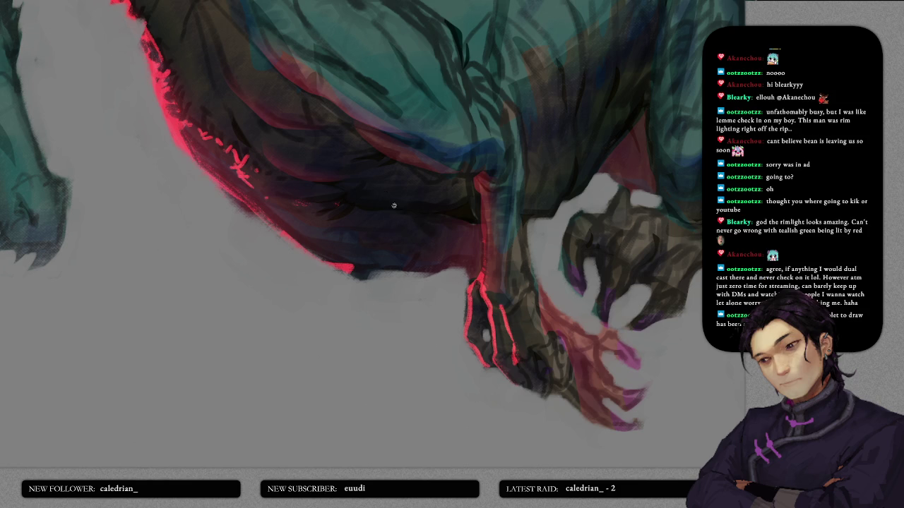
- Paint a bright pink rim-light line up the front leg's edge, redoing one stroke brighter
drag(483, 275, 485, 224)
drag(481, 278, 482, 237)
key(ctrl+z)
drag(481, 279, 479, 201)
drag(505, 300, 482, 226)
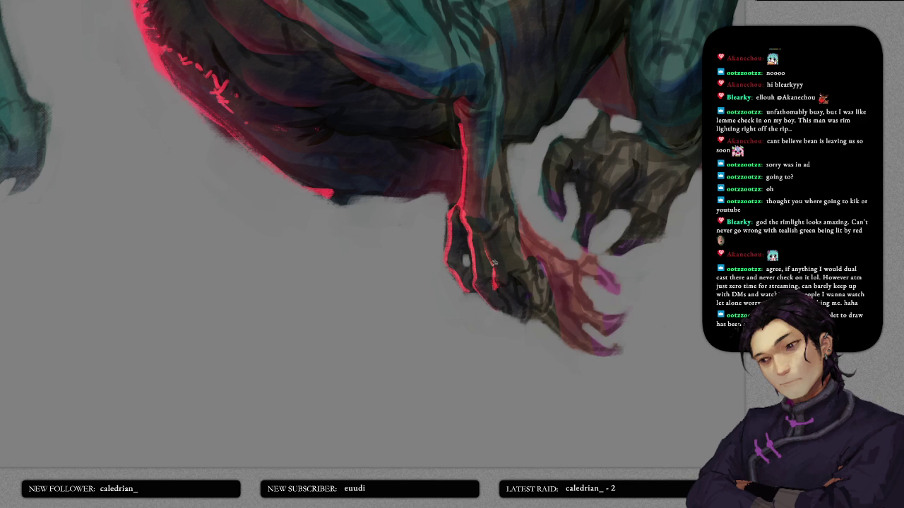
scroll(504, 263, up, 3)
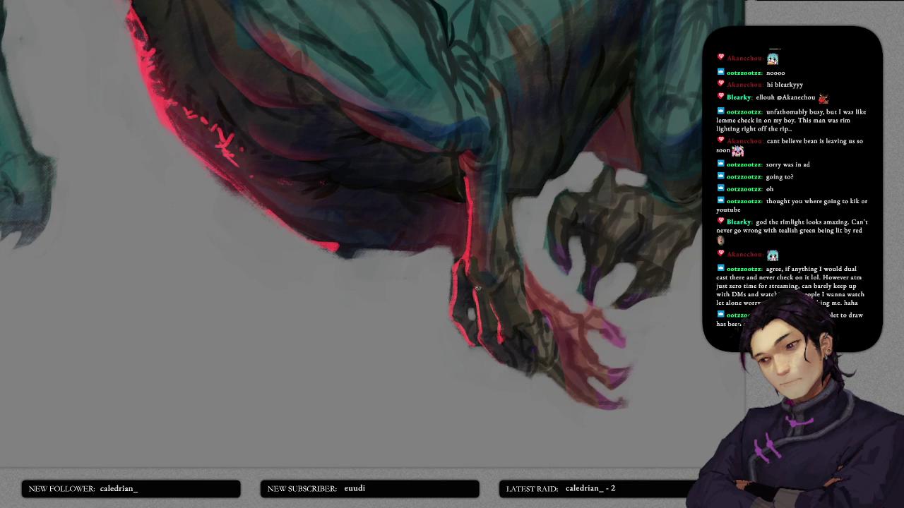
scroll(477, 283, up, 3)
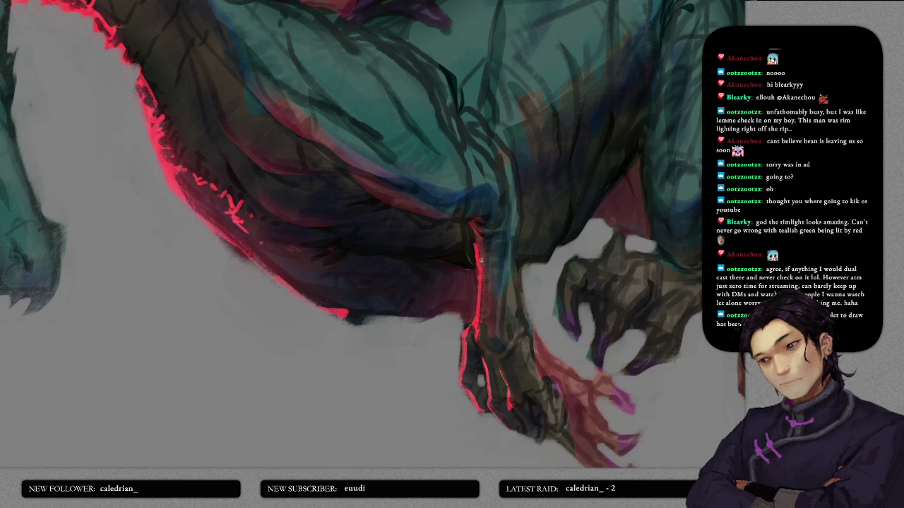
- Darken the red rim line along the dragon's belly with a thin dark stroke
drag(474, 243, 476, 274)
scroll(543, 230, down, 2)
scroll(553, 230, down, 1)
scroll(554, 227, up, 2)
scroll(558, 225, up, 2)
scroll(558, 224, down, 1)
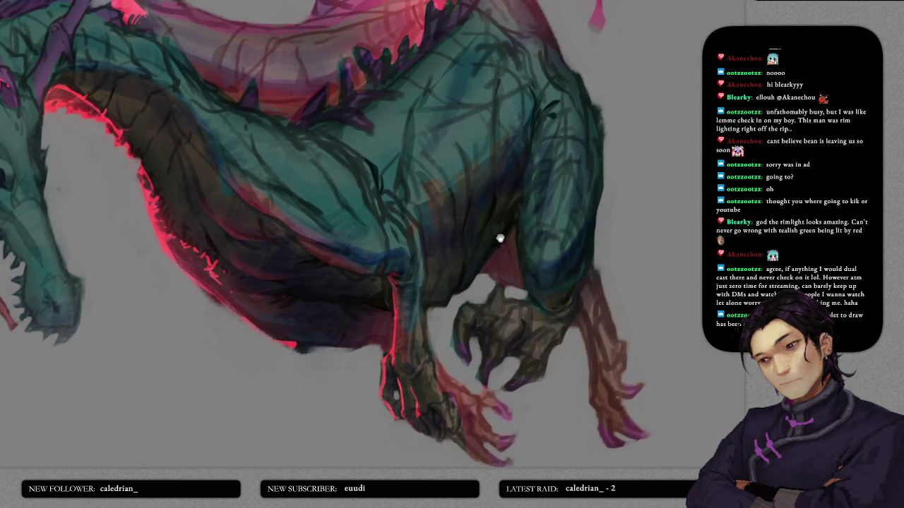
drag(496, 242, 487, 295)
scroll(487, 295, up, 2)
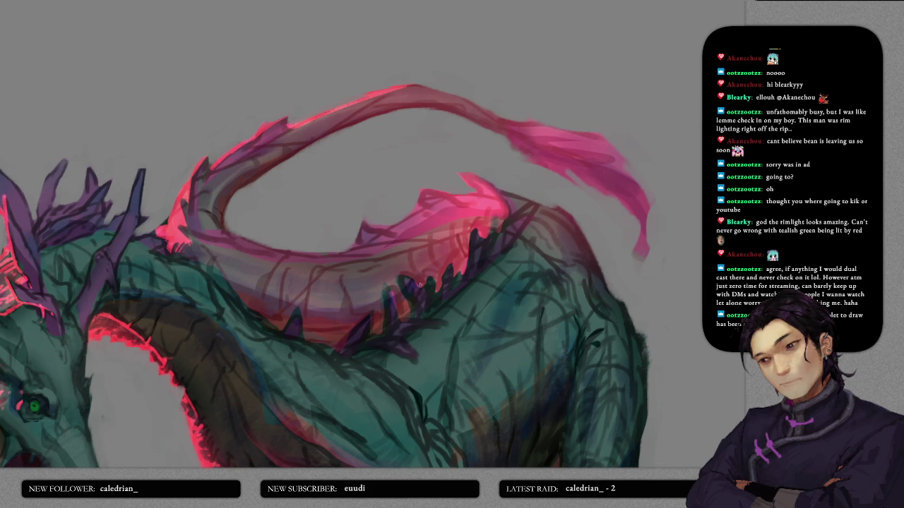
- Add a dark mark among the dragon's back spikes and reframe the view over head and tail
drag(392, 291, 402, 320)
scroll(508, 243, up, 2)
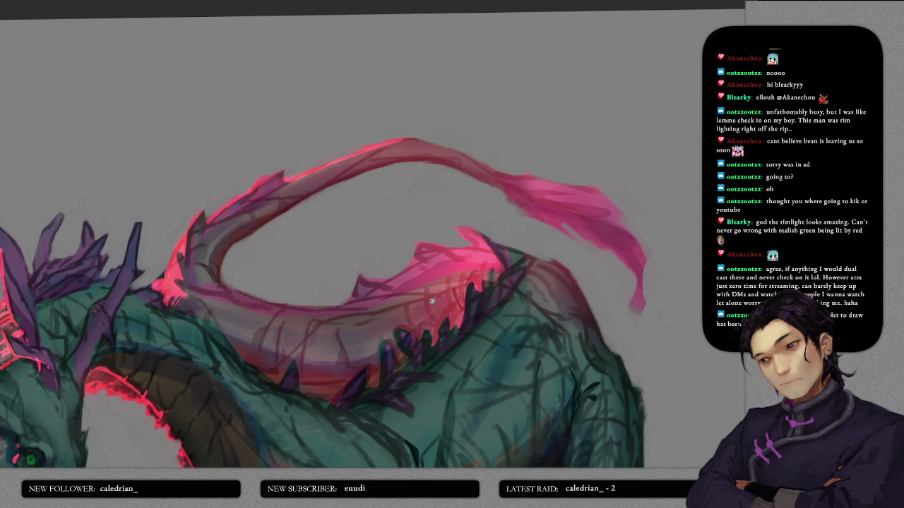
drag(434, 297, 505, 223)
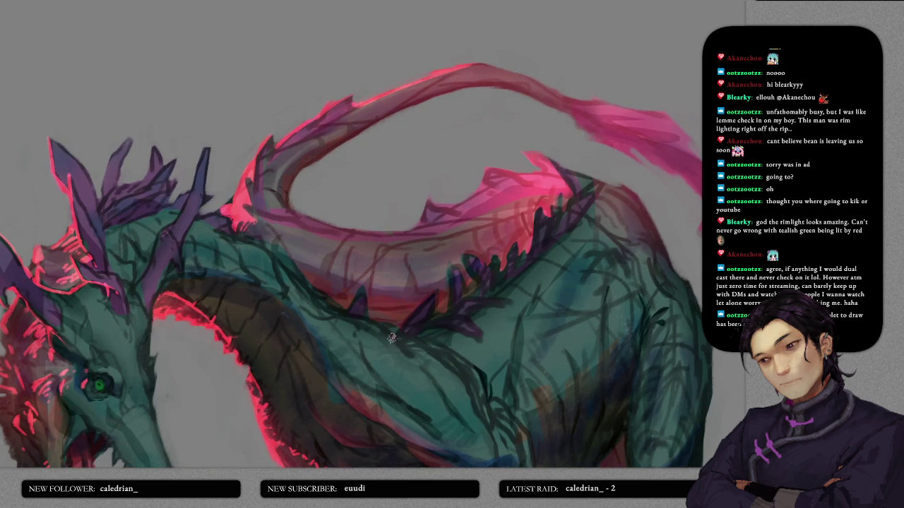
drag(396, 335, 398, 364)
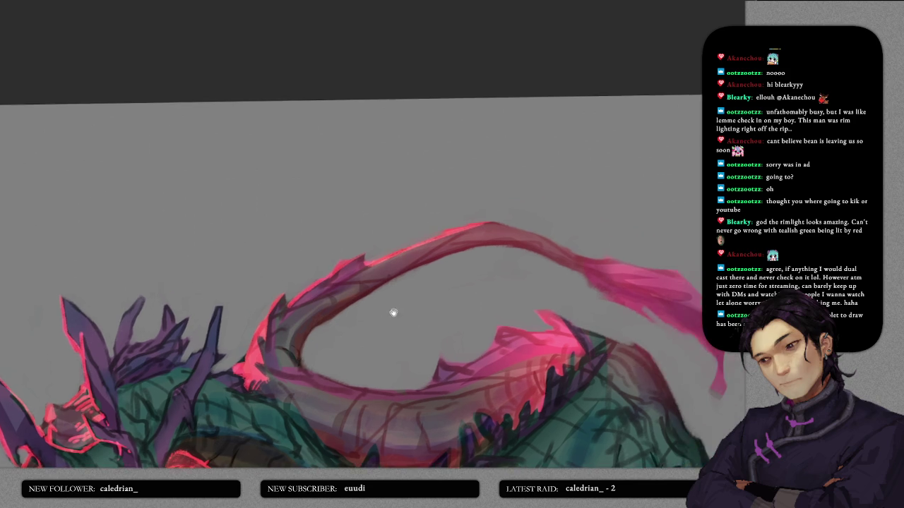
mouse_move(367, 314)
mouse_down()
mouse_move(495, 233)
mouse_move(472, 245)
mouse_up()
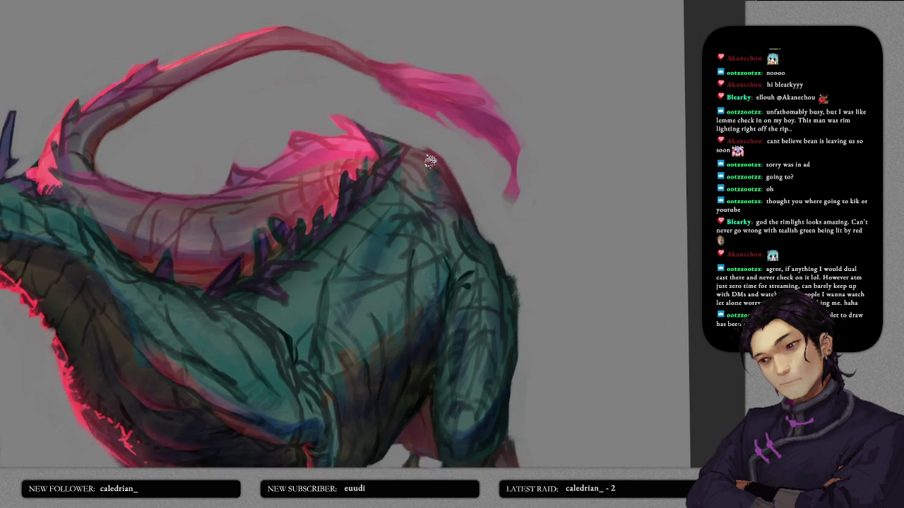
mouse_move(476, 288)
mouse_down()
mouse_move(476, 231)
mouse_move(452, 223)
mouse_up()
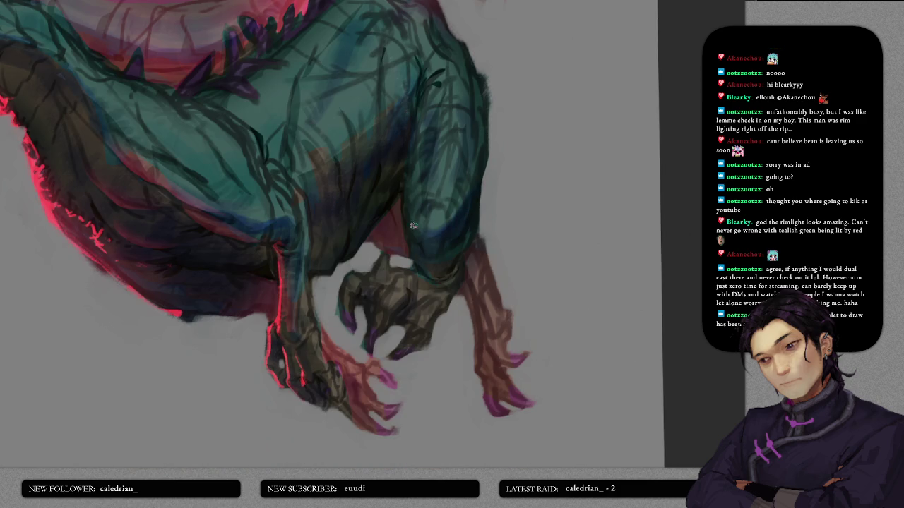
drag(486, 282, 521, 261)
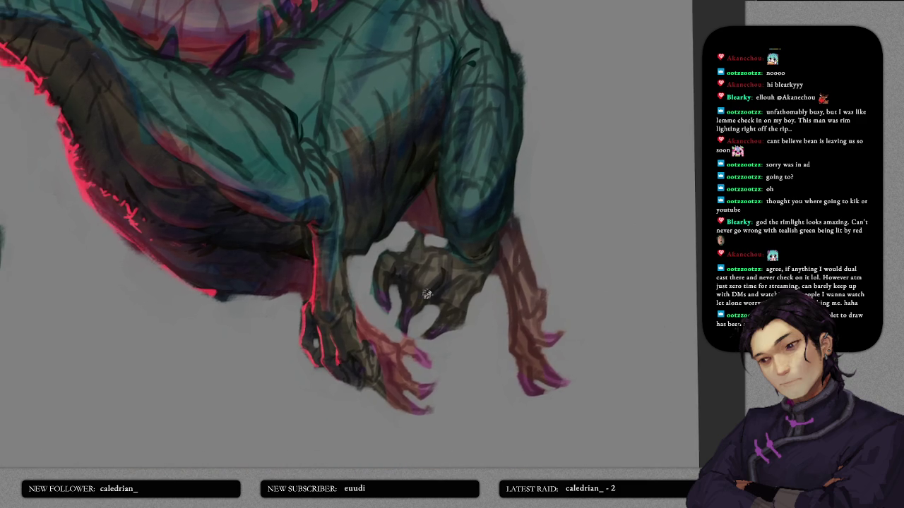
drag(410, 305, 430, 256)
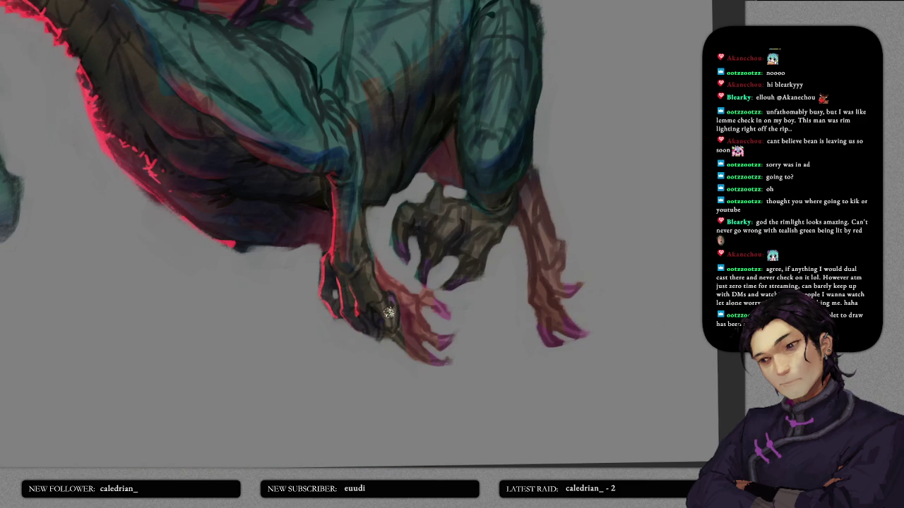
scroll(380, 291, up, 5)
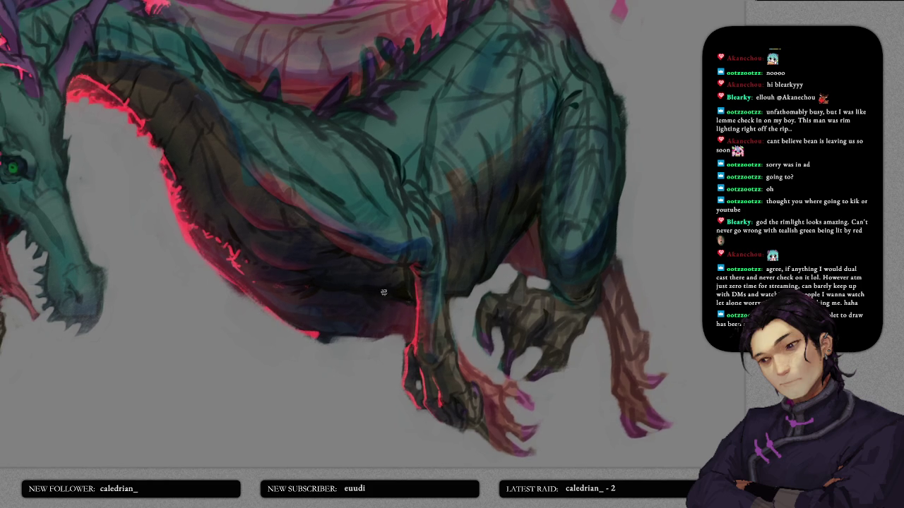
scroll(329, 287, left, 3)
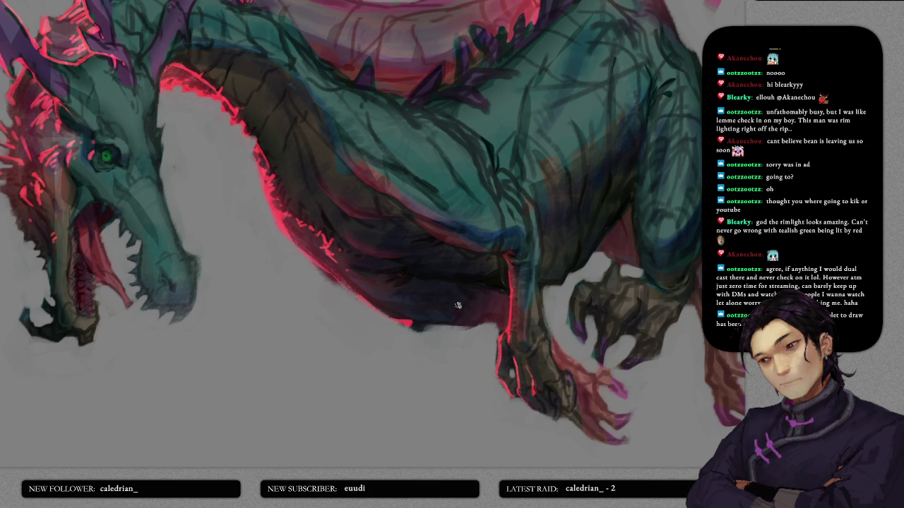
scroll(417, 259, up, 1)
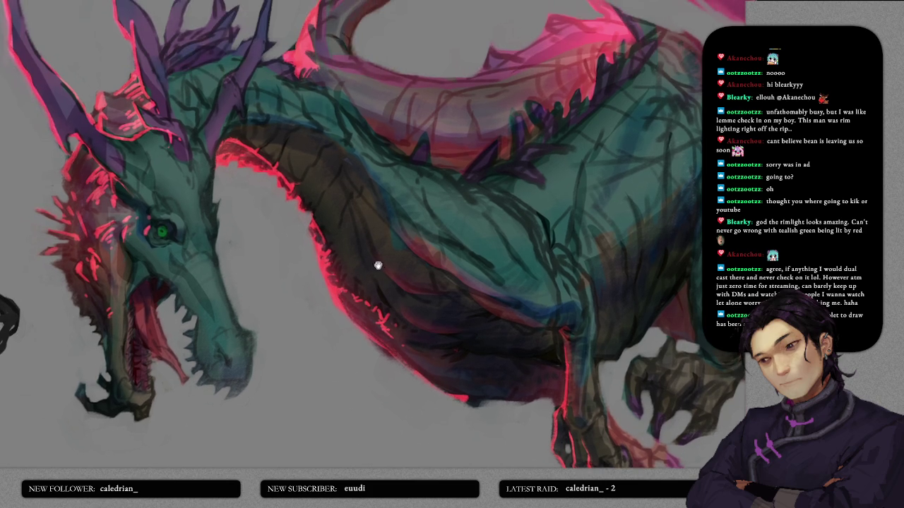
scroll(408, 246, up, 3)
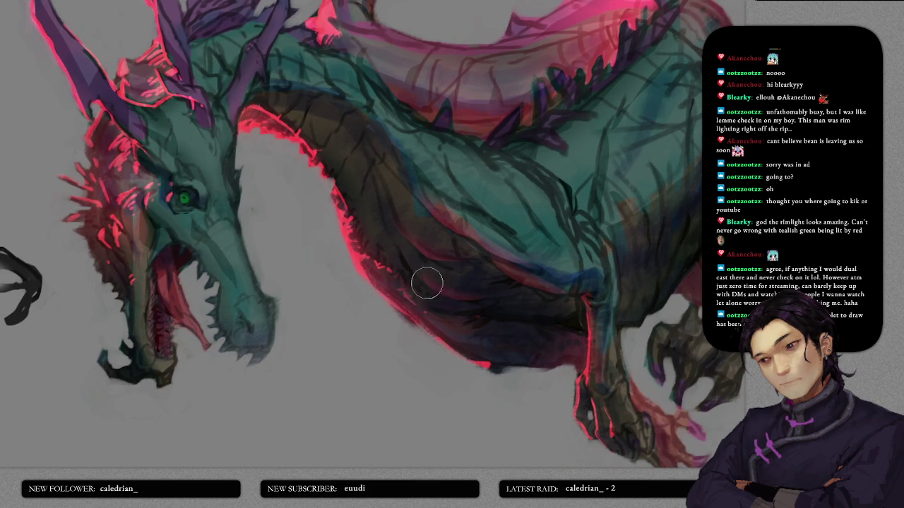
scroll(404, 238, up, 2)
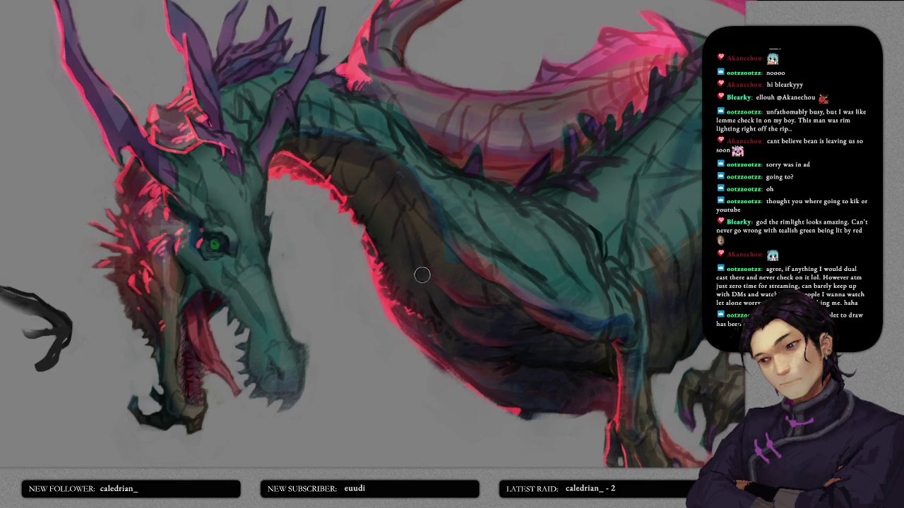
scroll(392, 209, up, 1)
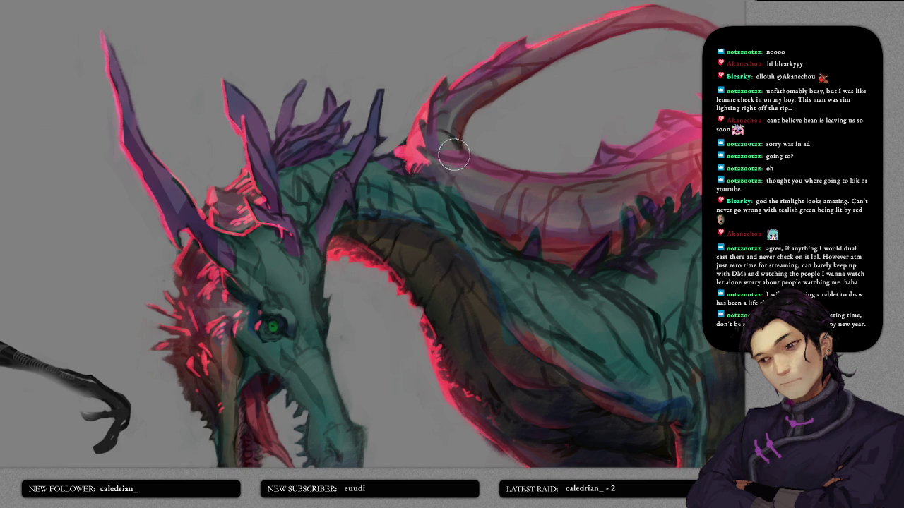
drag(369, 202, 456, 198)
key(bracketright)
key(bracketright)
key(bracketright)
drag(421, 176, 423, 248)
key(bracketleft)
key(bracketleft)
key(bracketleft)
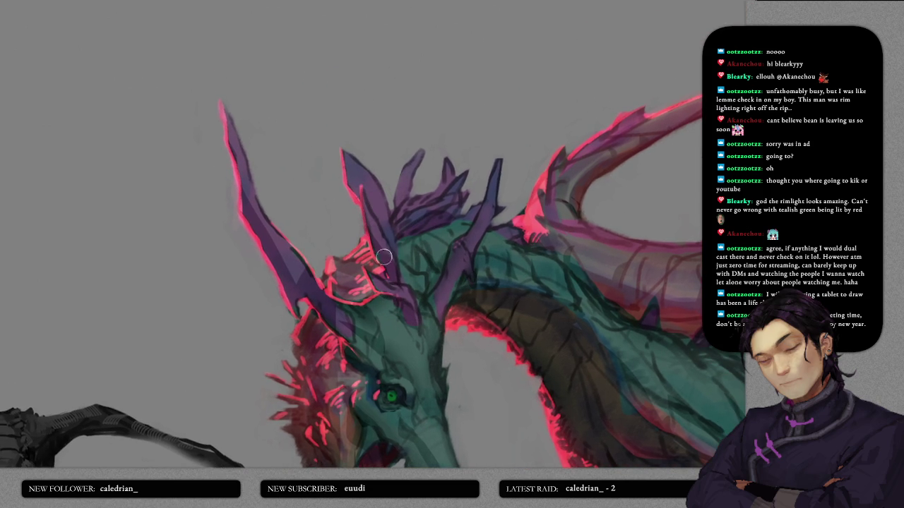
drag(392, 345, 408, 203)
scroll(408, 202, down, 2)
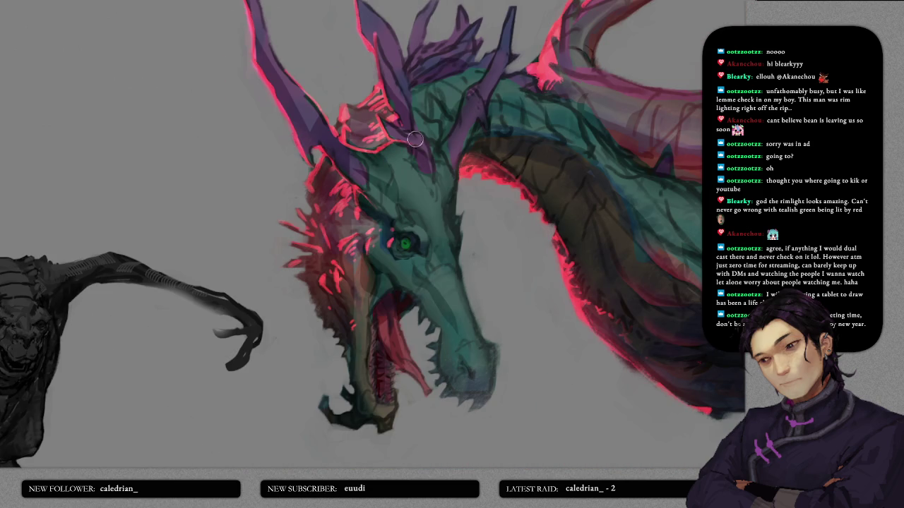
scroll(431, 260, down, 5)
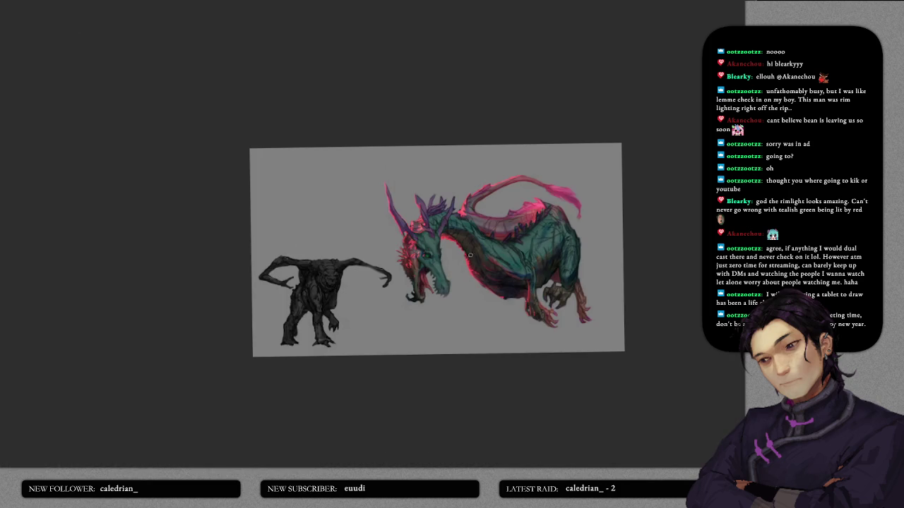
- Reposition the view and zoom in closely on the dragon's head and eye
scroll(431, 260, up, 4)
drag(536, 242, 465, 226)
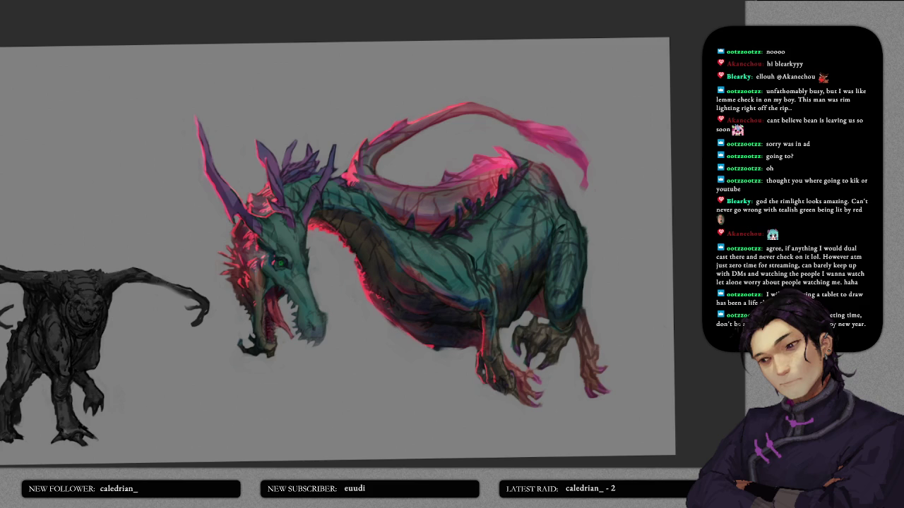
scroll(215, 229, up, 2)
scroll(198, 205, up, 2)
scroll(173, 172, up, 1)
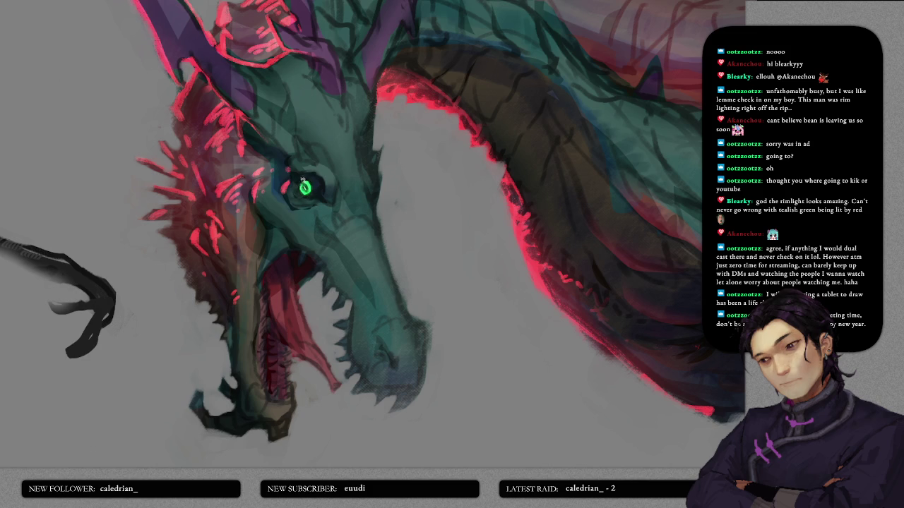
scroll(344, 190, down, 3)
scroll(381, 188, down, 2)
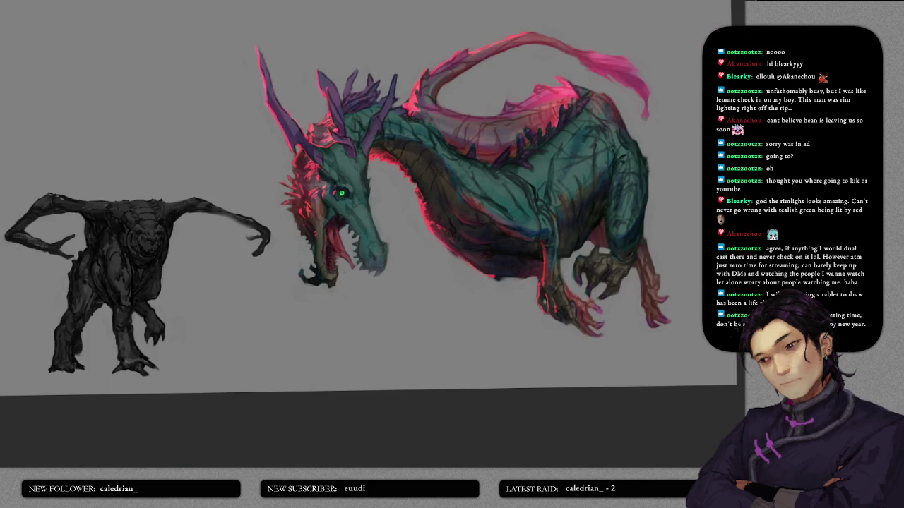
scroll(418, 187, down, 2)
scroll(402, 185, up, 2)
scroll(382, 189, up, 2)
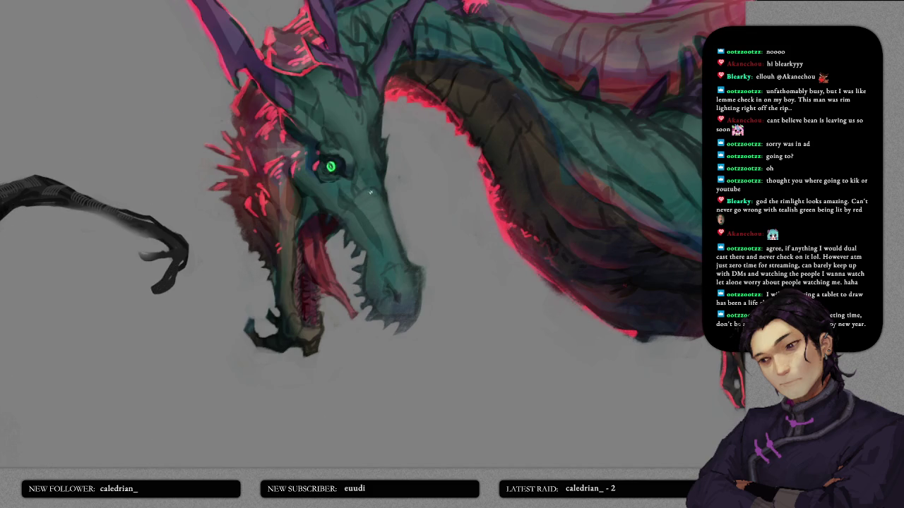
scroll(344, 196, down, 2)
scroll(337, 206, down, 3)
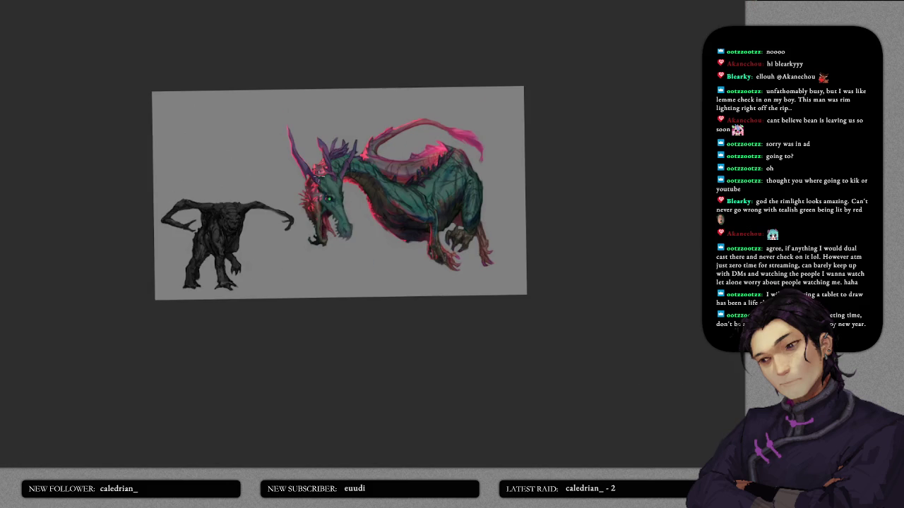
scroll(317, 188, up, 2)
scroll(316, 189, up, 2)
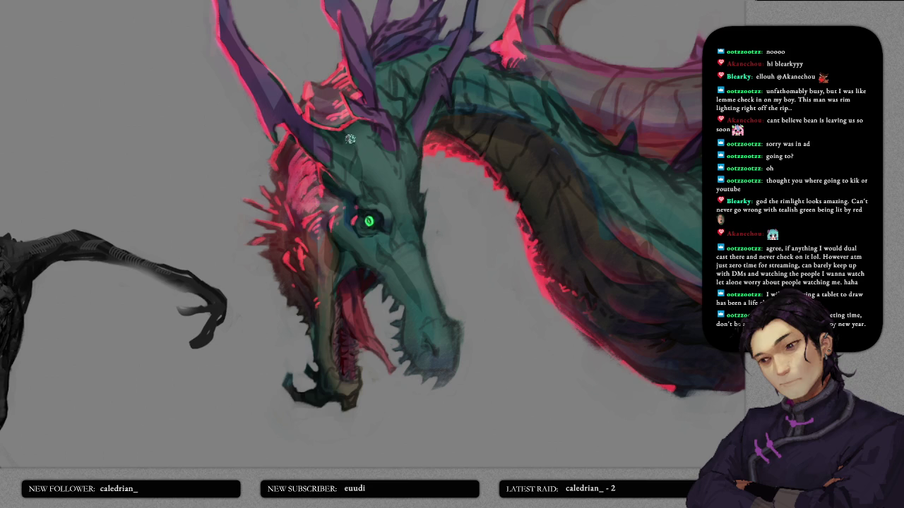
- Brighten the red plates behind the dragon's horn
scroll(315, 201, up, 2)
drag(327, 146, 333, 171)
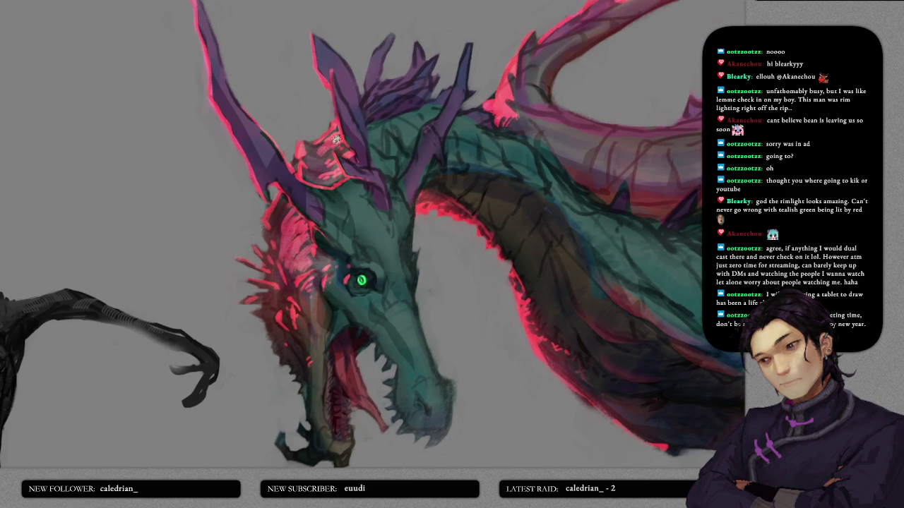
scroll(303, 215, down, 2)
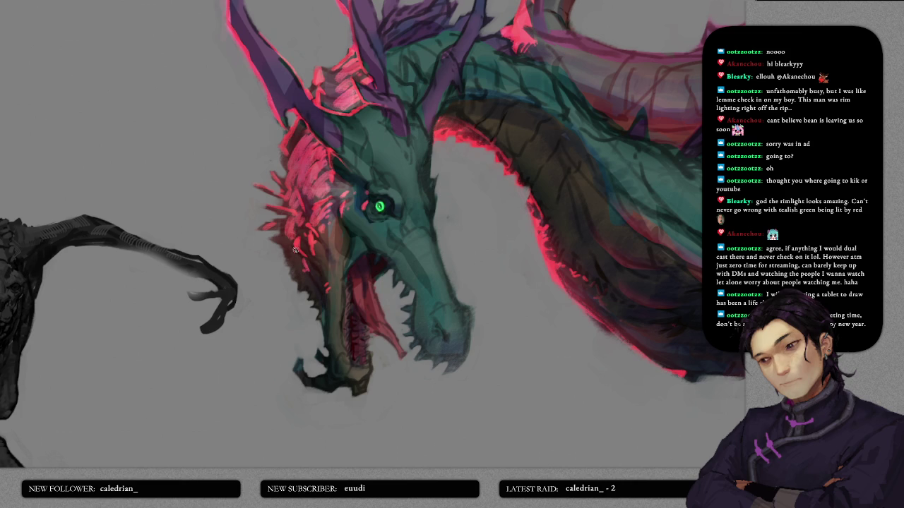
scroll(495, 247, down, 3)
scroll(494, 247, down, 2)
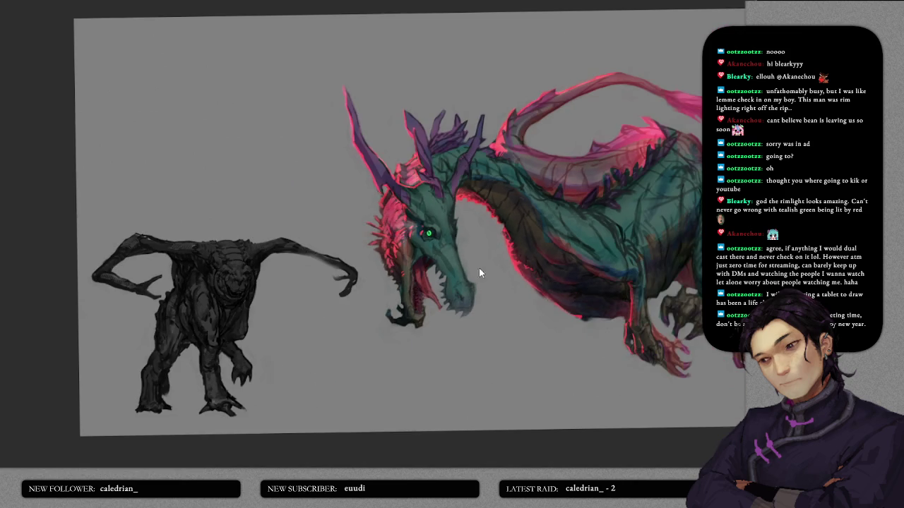
- Centre both creatures and add a pale highlight on the dragon's dark belly
drag(495, 247, 473, 243)
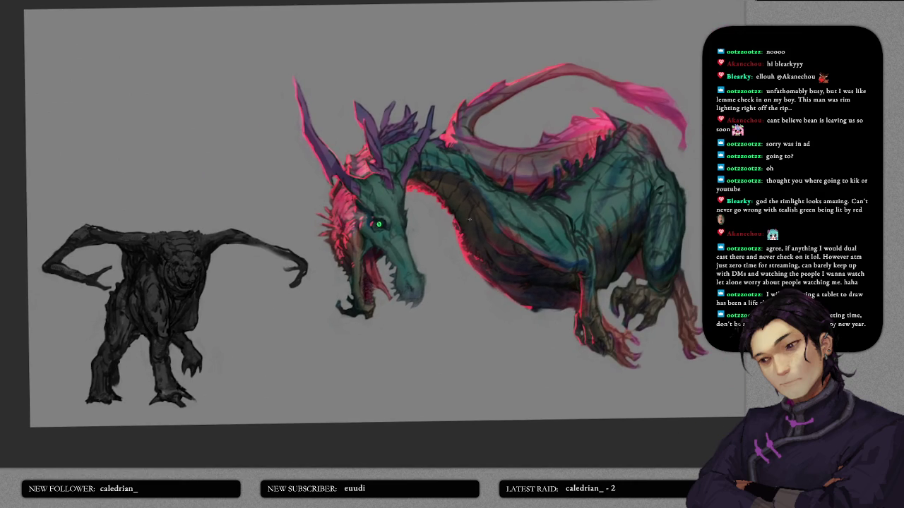
scroll(483, 237, up, 1)
scroll(483, 233, up, 1)
scroll(445, 226, up, 1)
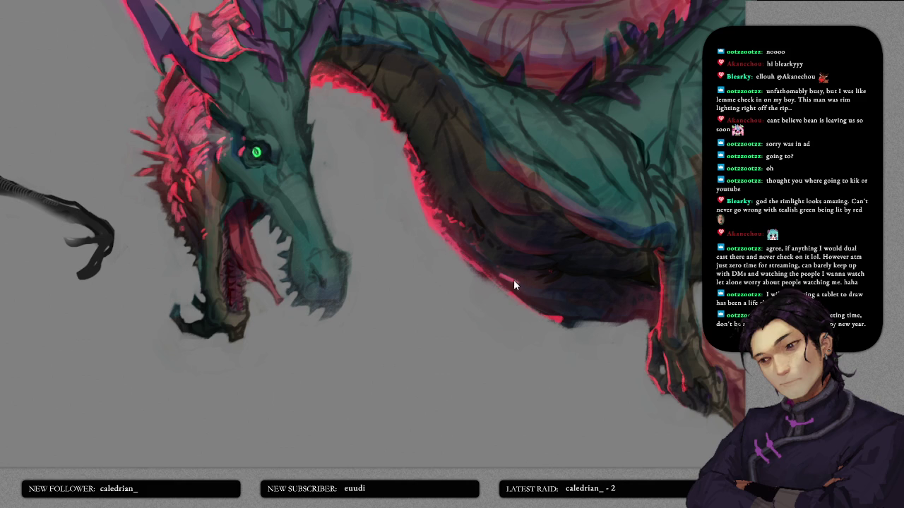
drag(506, 280, 511, 280)
scroll(581, 292, down, 5)
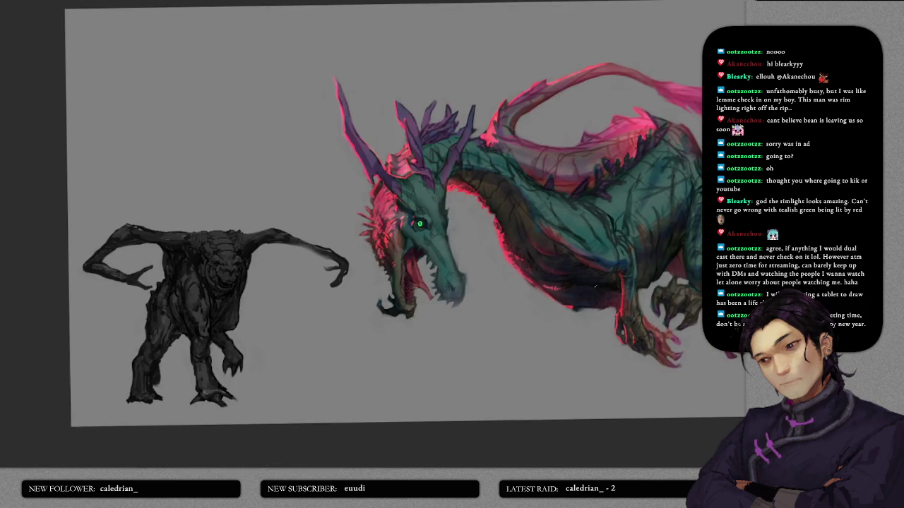
scroll(503, 276, up, 1)
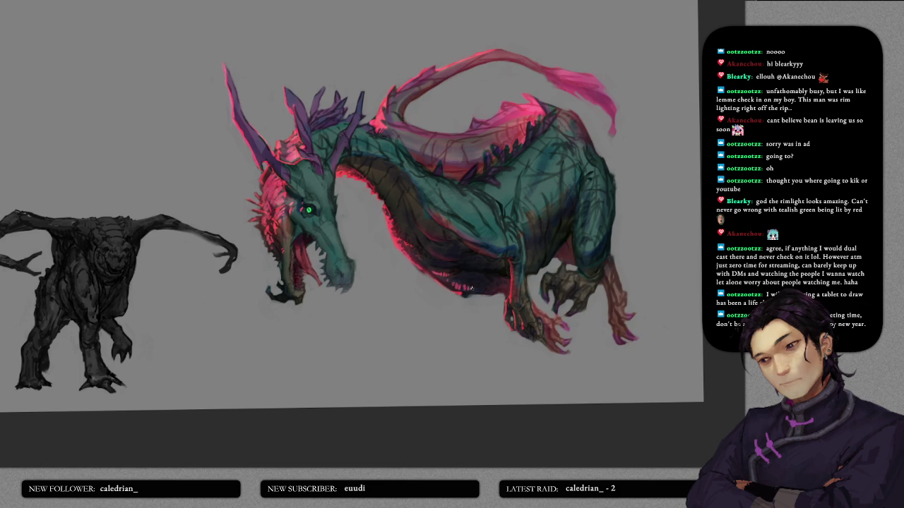
- Tone down the red rim light under the belly with a dark stroke, then review the figure
drag(455, 287, 485, 286)
scroll(496, 301, down, 3)
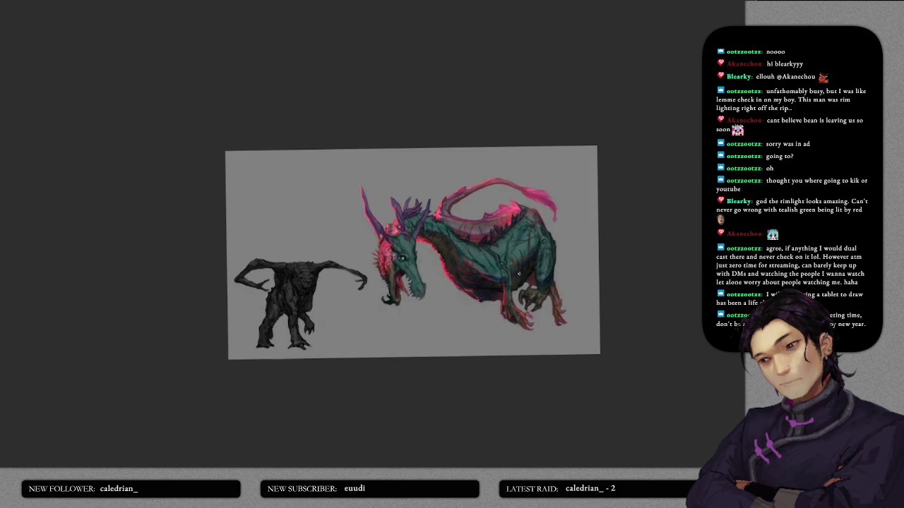
scroll(497, 302, up, 5)
scroll(531, 289, up, 2)
drag(531, 289, 492, 243)
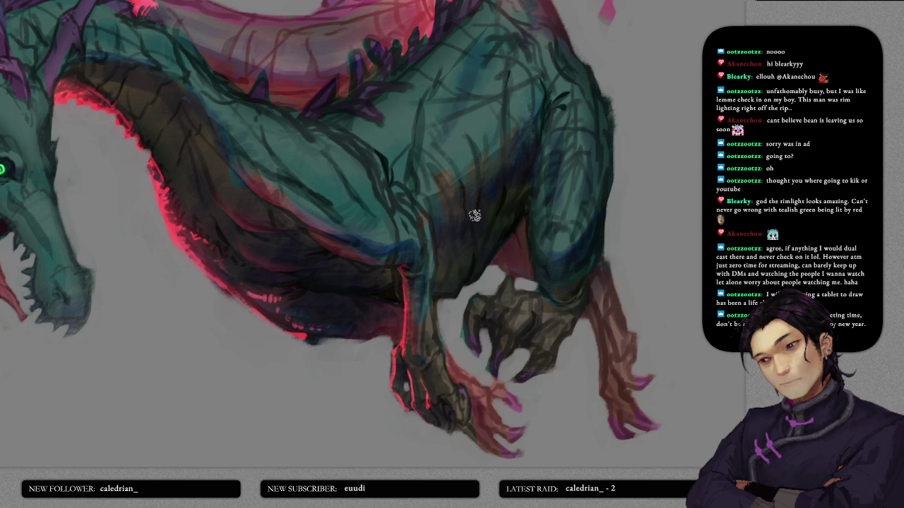
scroll(460, 244, down, 2)
scroll(461, 244, down, 1)
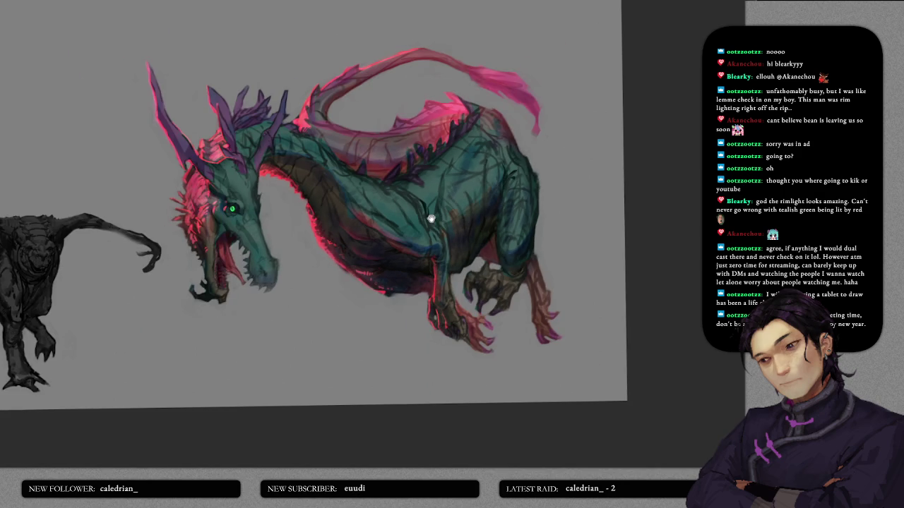
scroll(431, 221, down, 1)
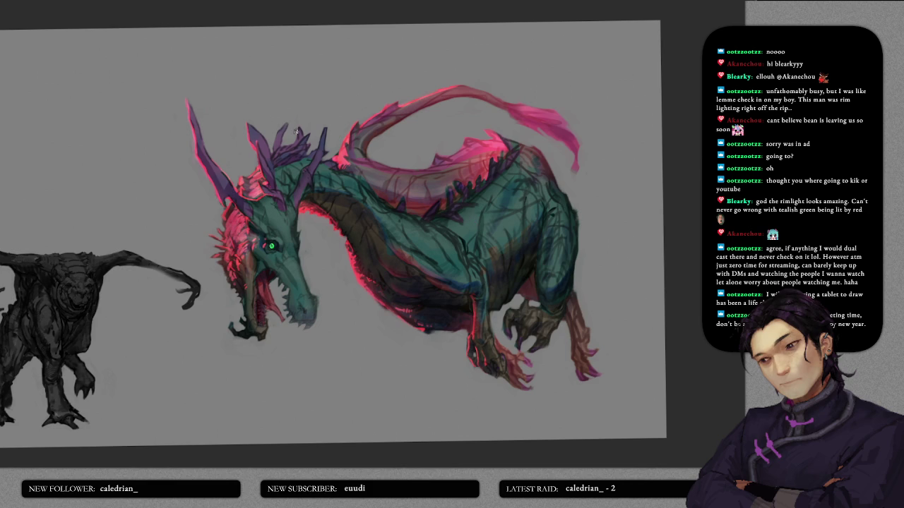
scroll(296, 129, up, 3)
scroll(296, 128, up, 2)
- Paint pink rim-light strokes along the three purple horns and the small middle spine
drag(370, 96, 353, 150)
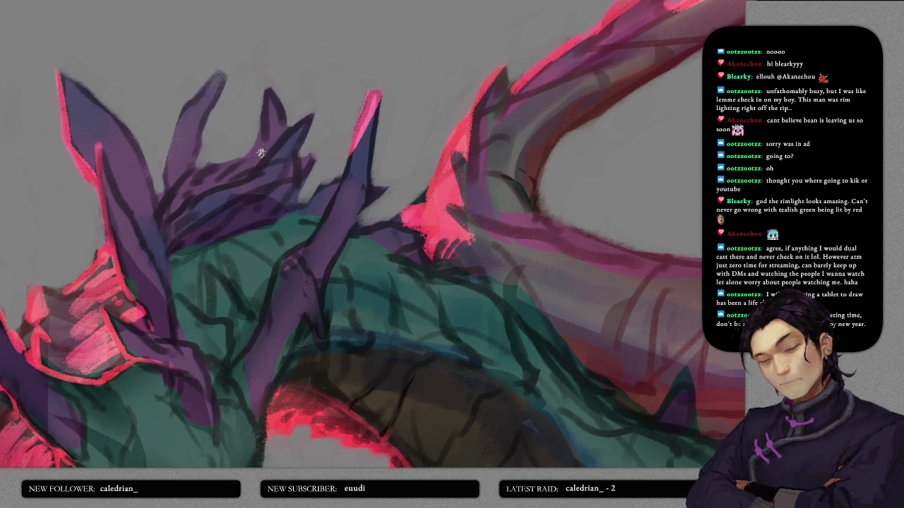
drag(255, 165, 309, 116)
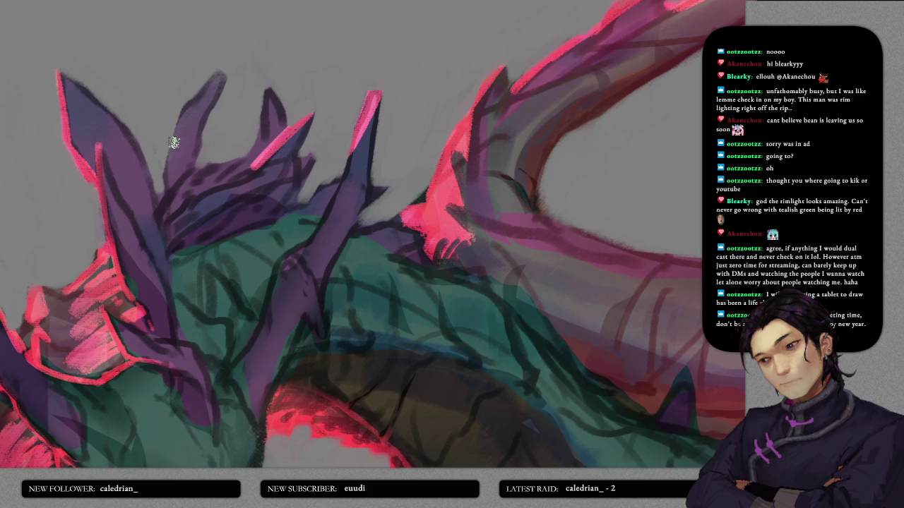
drag(178, 125, 223, 72)
drag(267, 91, 252, 159)
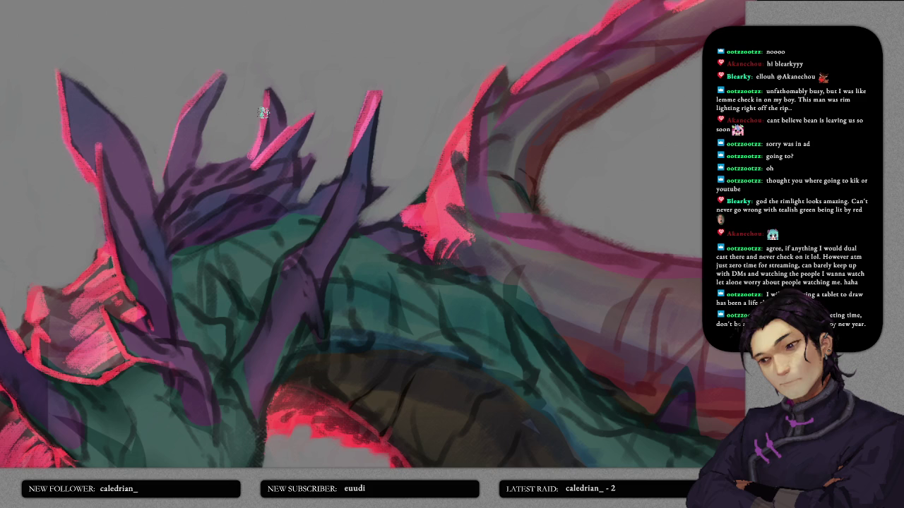
mouse_move(219, 186)
mouse_down()
mouse_move(283, 160)
mouse_move(308, 160)
mouse_move(315, 170)
mouse_up()
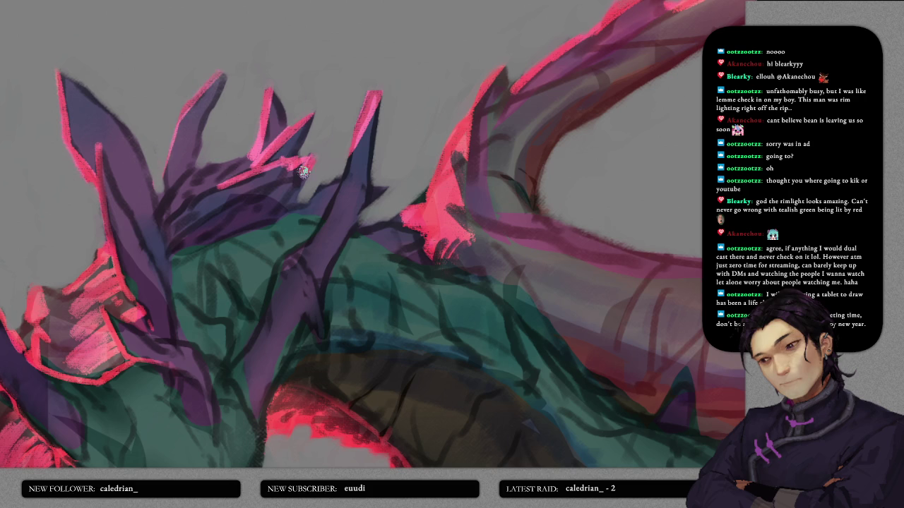
drag(296, 205, 346, 173)
- Add short pink rim-light strokes along the tail edge
mouse_move(361, 227)
mouse_down()
mouse_move(428, 213)
mouse_move(369, 208)
mouse_up()
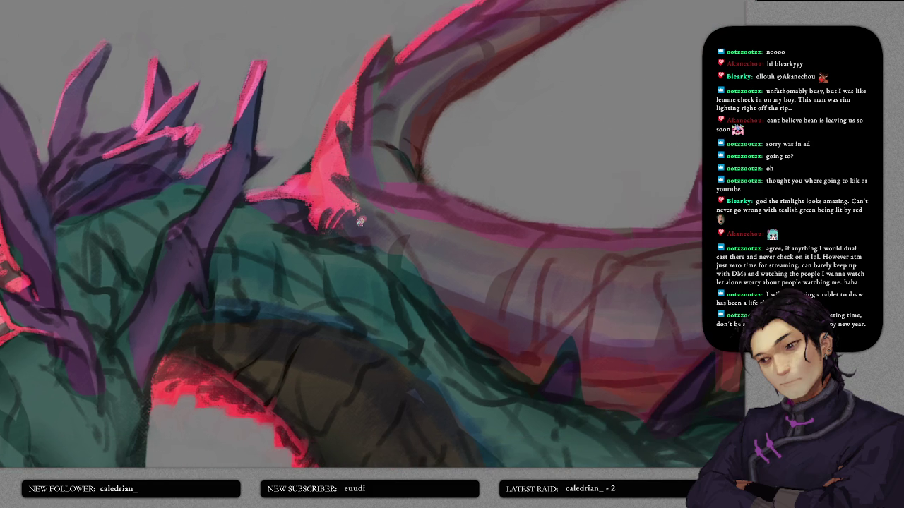
drag(390, 189, 422, 223)
scroll(446, 195, down, 3)
scroll(476, 182, down, 2)
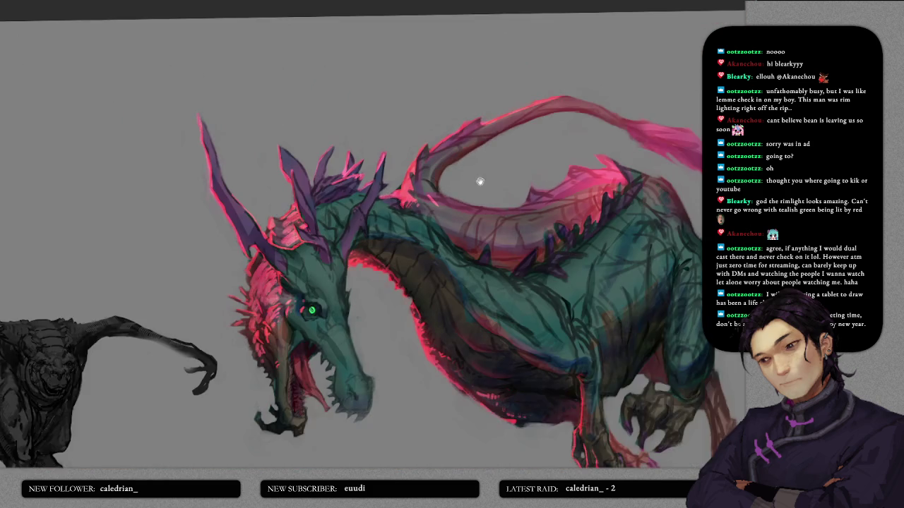
- Frame the dragon and brighten the pink rim light on the tail edge
scroll(322, 202, up, 1)
scroll(333, 183, up, 1)
drag(333, 183, 324, 215)
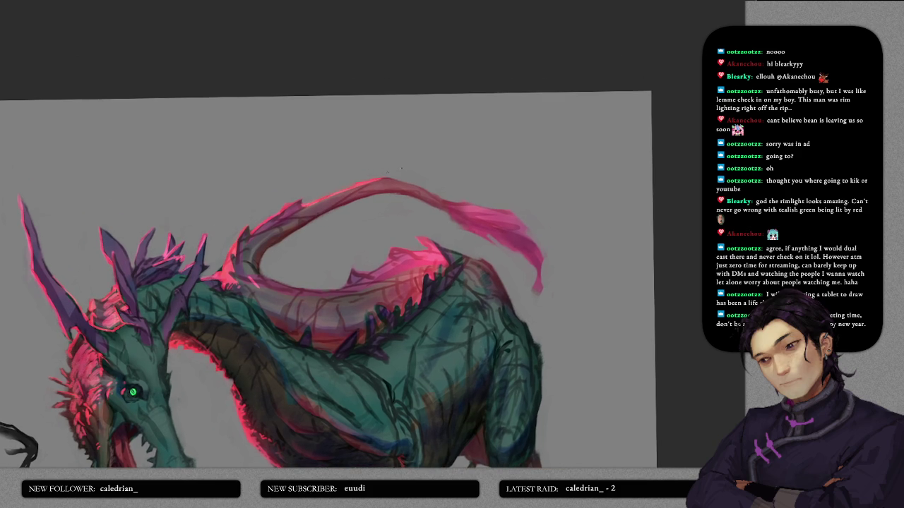
mouse_move(487, 215)
mouse_down()
mouse_move(521, 213)
mouse_move(528, 225)
mouse_up()
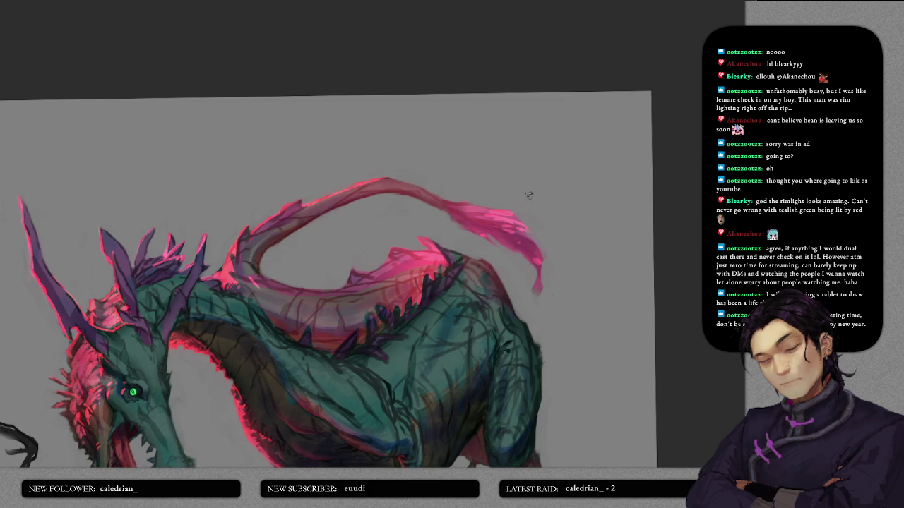
- Rotate the canvas back to level
scroll(526, 205, down, 3)
scroll(555, 225, down, 4)
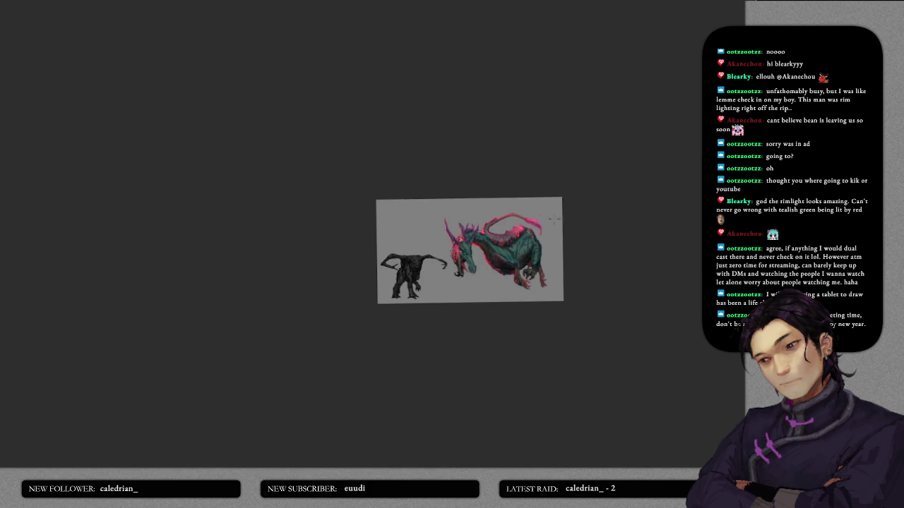
scroll(536, 200, up, 4)
scroll(499, 248, up, 3)
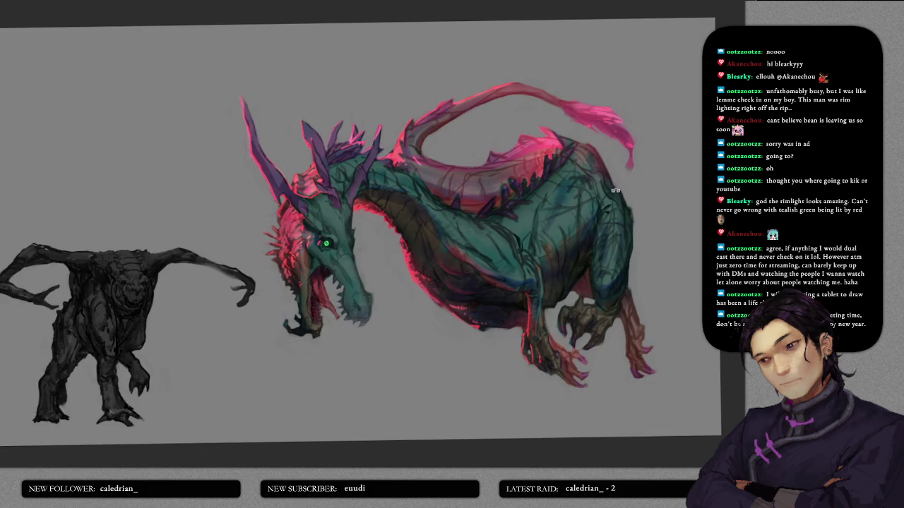
mouse_move(615, 190)
mouse_down()
mouse_move(626, 189)
mouse_move(591, 231)
mouse_up()
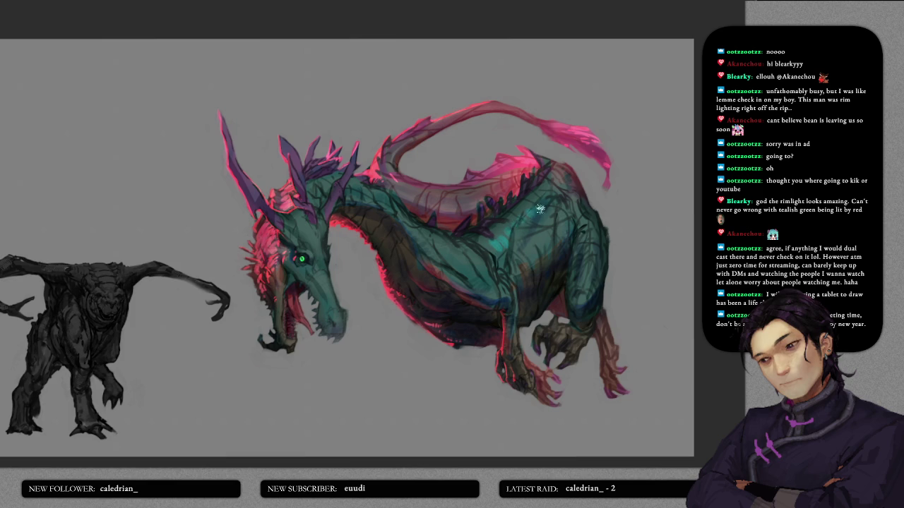
- Paint cyan scale stripes across the dragon's body, flank and belly
drag(522, 256, 547, 244)
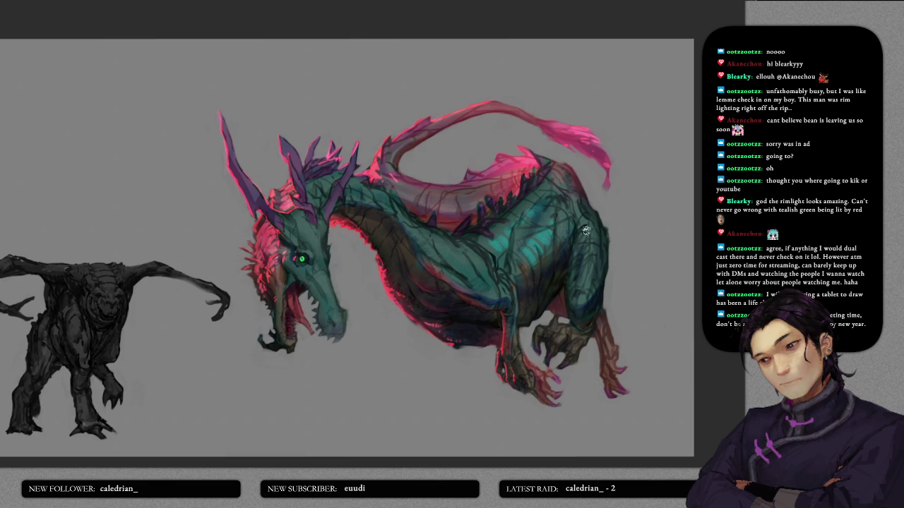
drag(589, 272, 597, 247)
drag(452, 255, 492, 288)
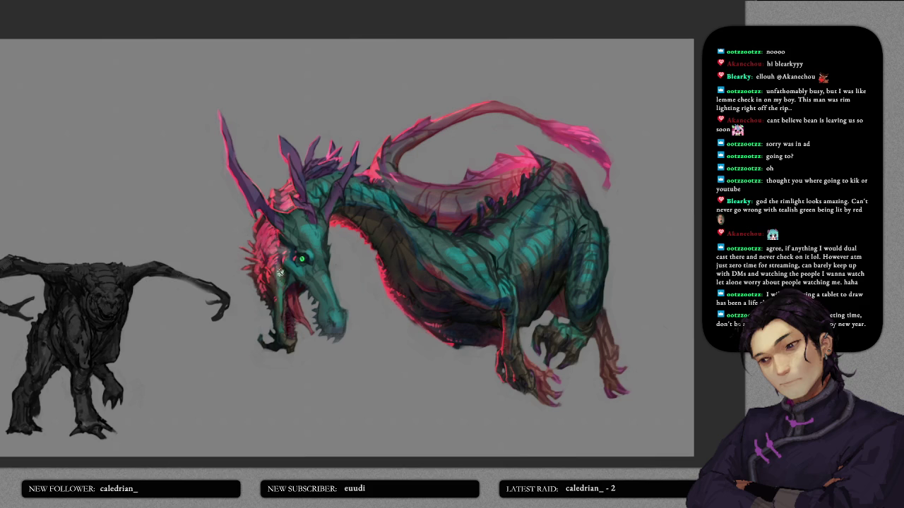
- Add a blue highlight stroke along the dragon's left horn
scroll(291, 275, up, 2)
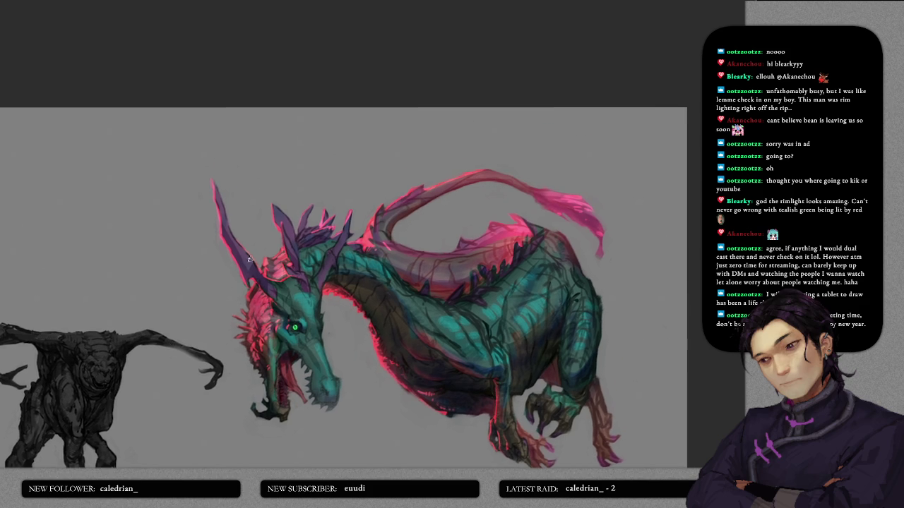
mouse_move(235, 242)
mouse_down()
mouse_move(272, 289)
mouse_move(341, 245)
mouse_up()
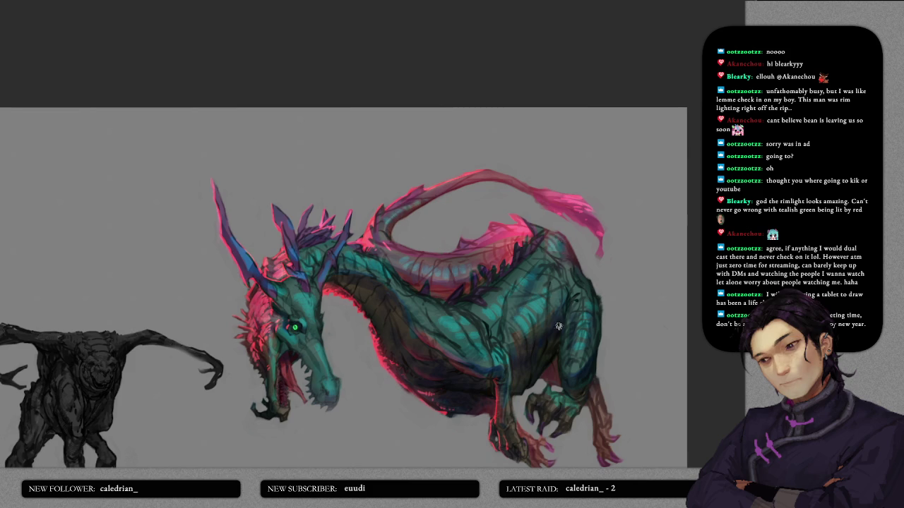
scroll(560, 322, down, 3)
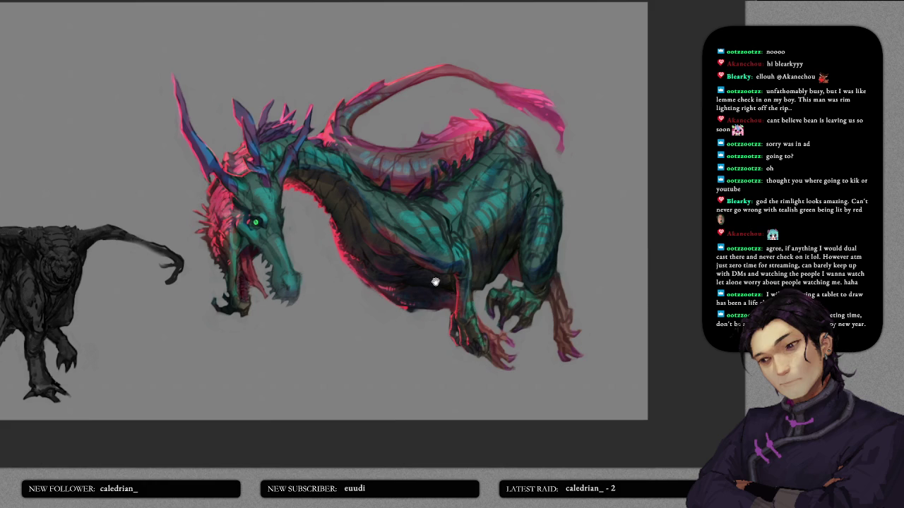
scroll(438, 289, up, 3)
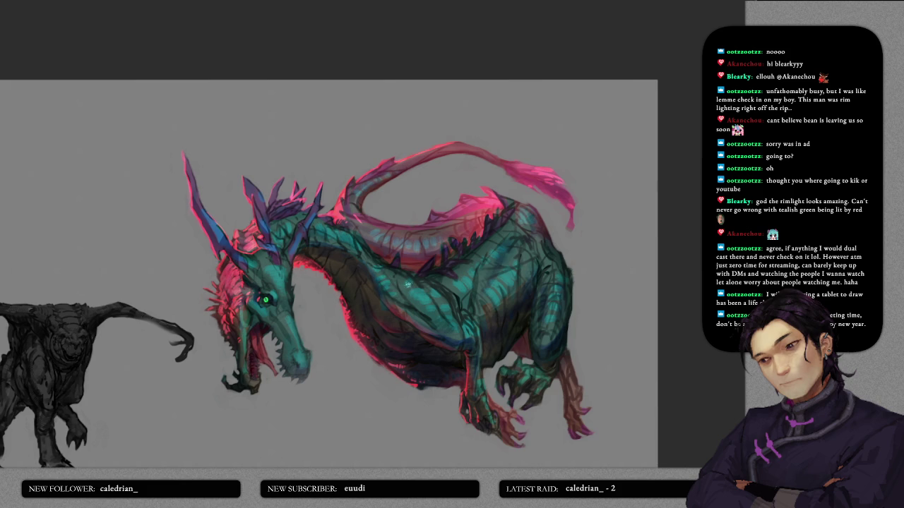
scroll(407, 284, up, 1)
scroll(395, 283, up, 2)
scroll(329, 280, up, 1)
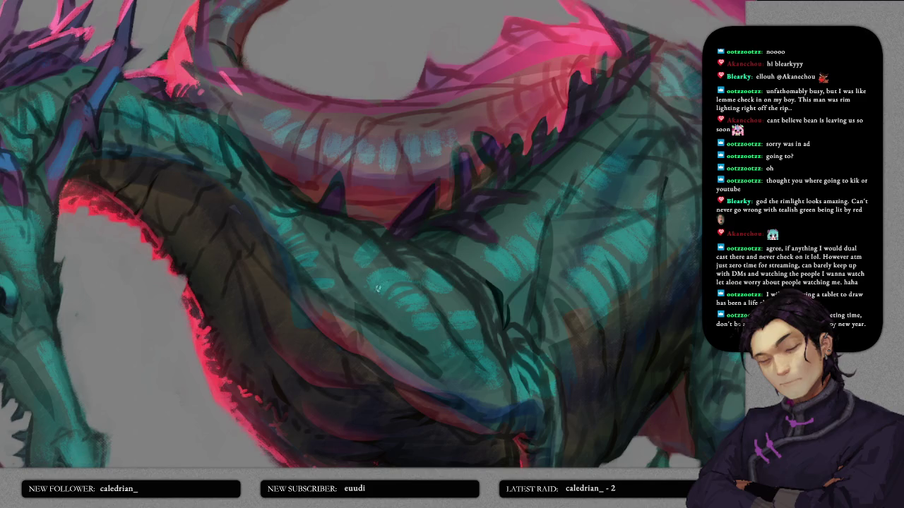
- Add light teal strokes across the dragon's back
scroll(452, 286, down, 2)
scroll(423, 297, up, 2)
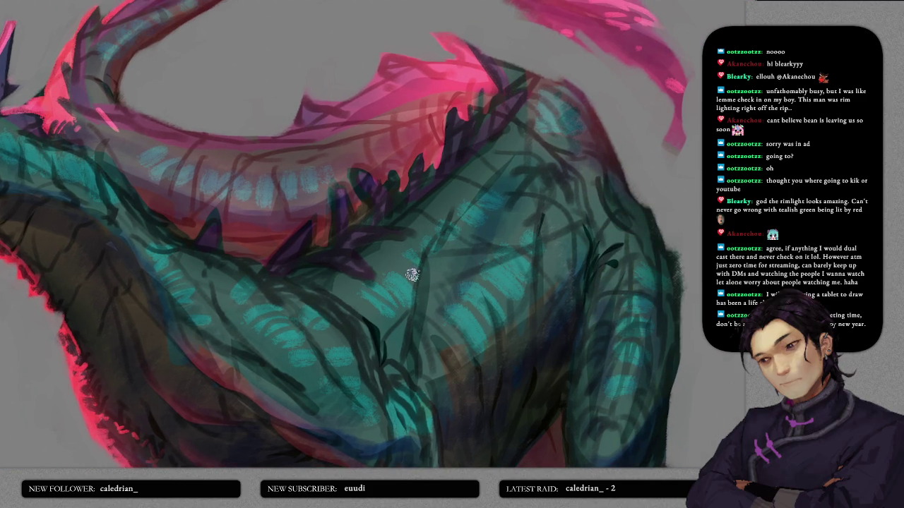
mouse_move(412, 247)
mouse_down()
mouse_move(431, 236)
mouse_move(433, 214)
mouse_move(478, 207)
mouse_move(478, 174)
mouse_move(513, 156)
mouse_up()
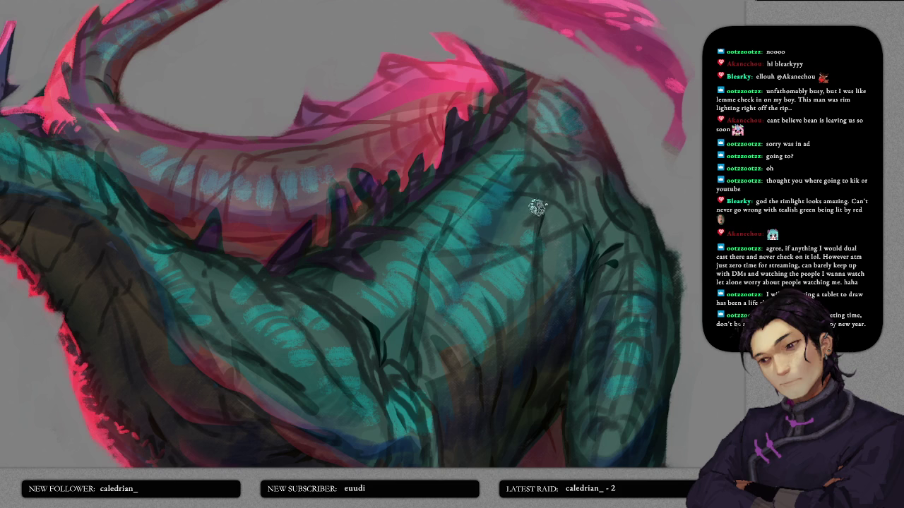
- Zoom and pan to review the whole dragon, shifting it further right in view
scroll(535, 211, down, 3)
scroll(534, 211, down, 3)
scroll(557, 201, up, 3)
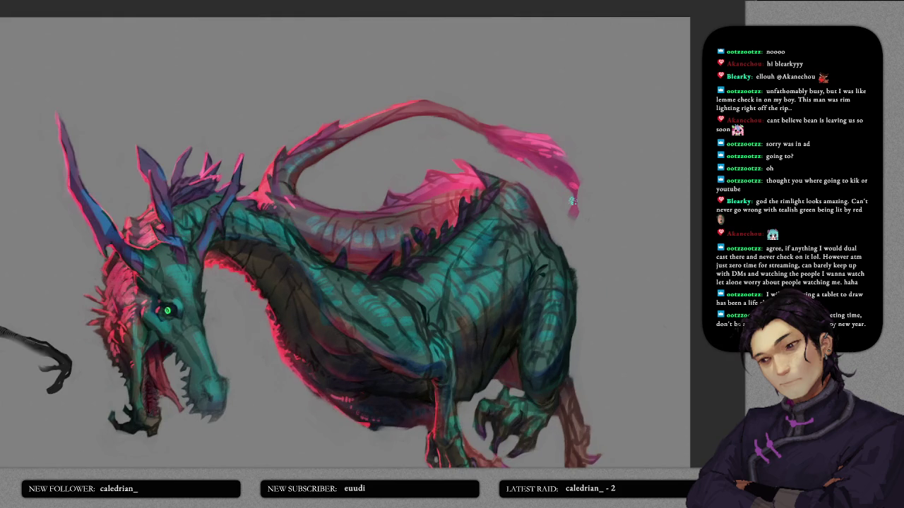
scroll(557, 201, down, 3)
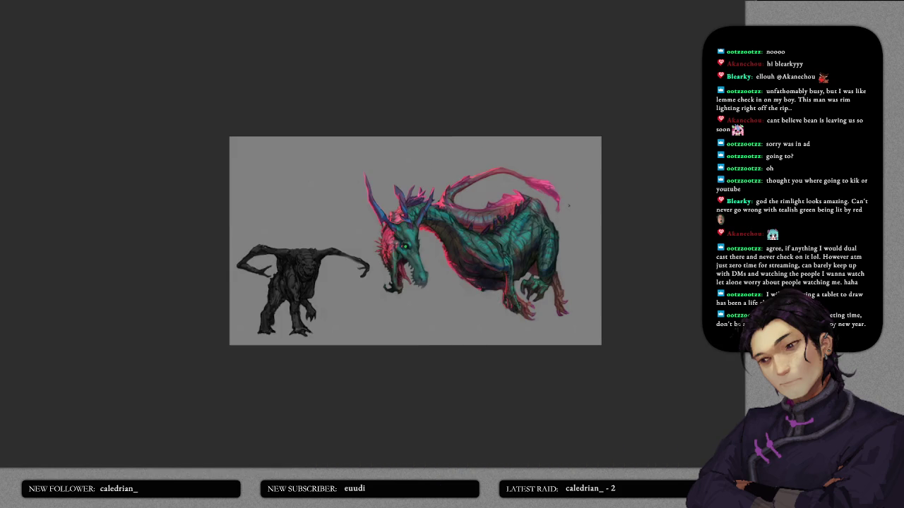
scroll(560, 222, up, 3)
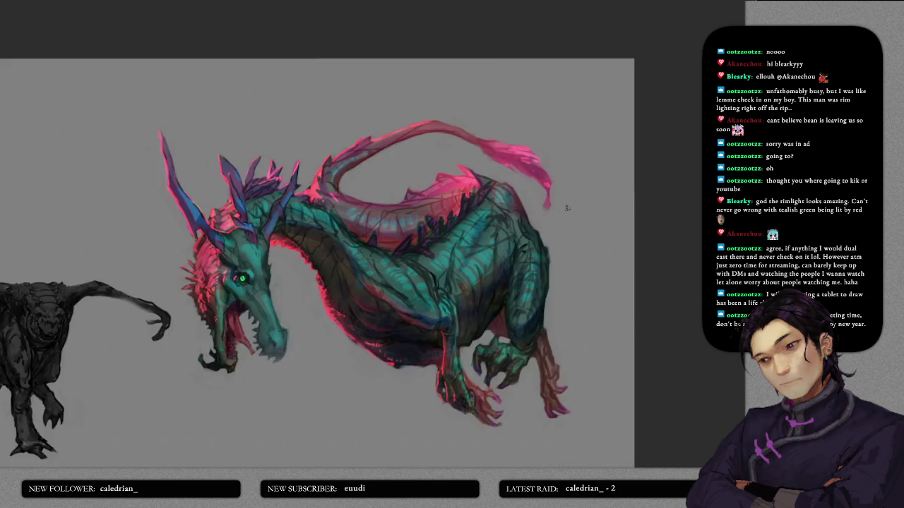
scroll(560, 222, up, 2)
drag(542, 221, 555, 168)
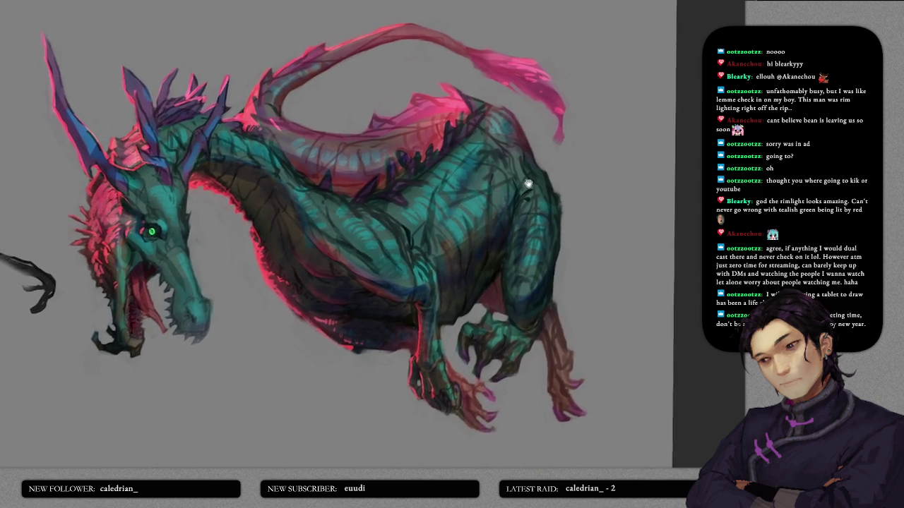
drag(528, 185, 620, 200)
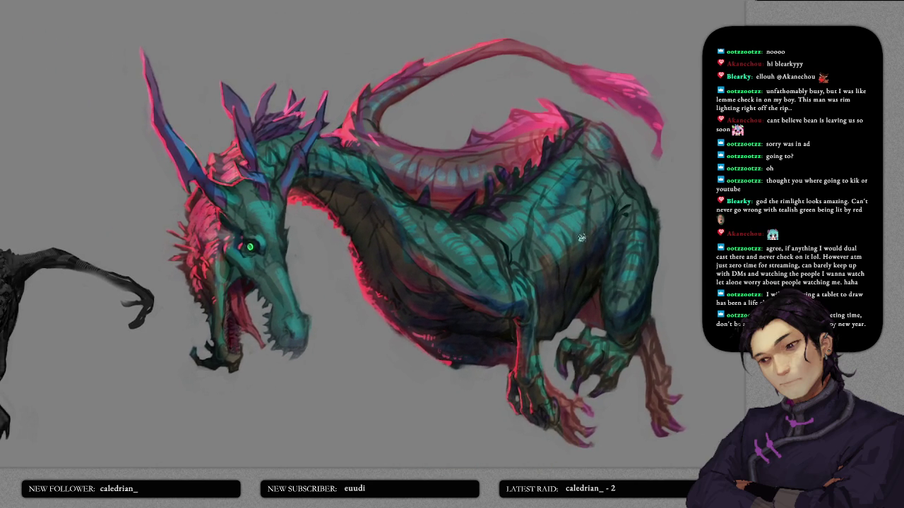